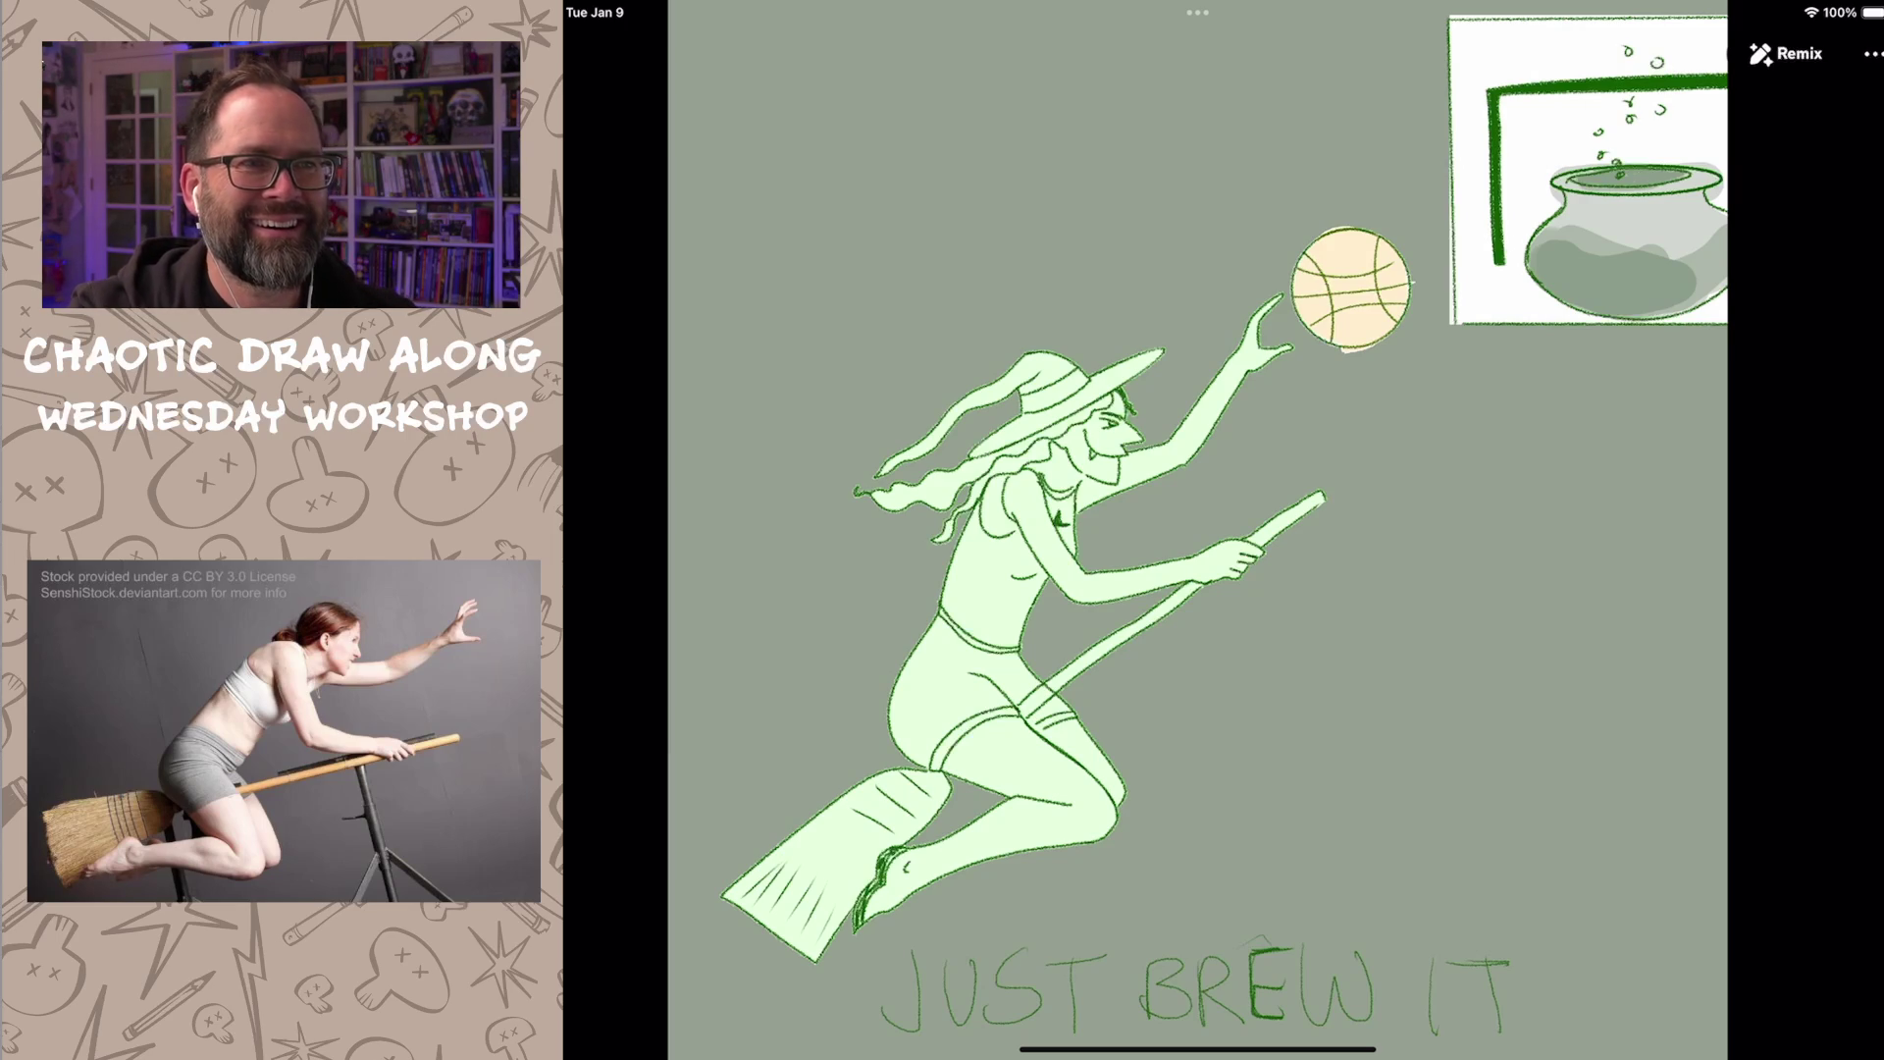
pyautogui.scroll(-5, 1355, 546)
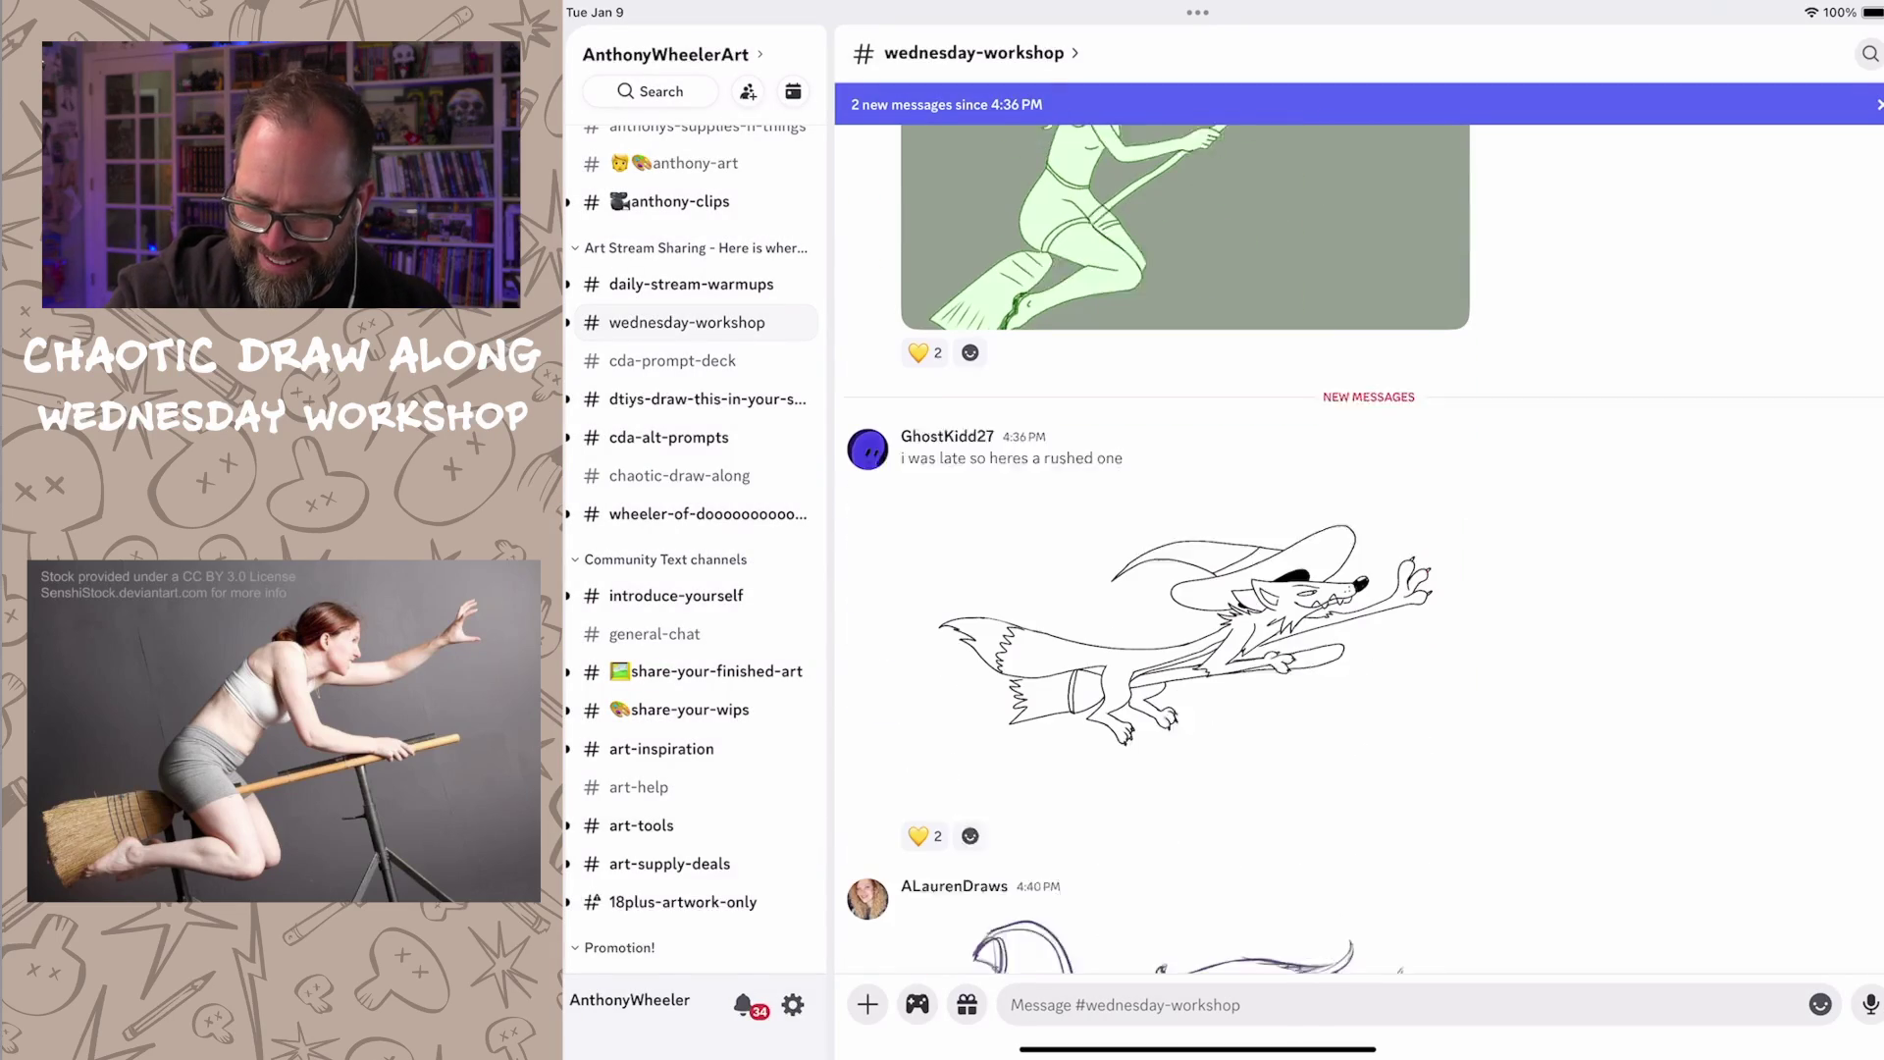
# Step: View the fox-on-a-broom drawing at full size, then return to the channel chat
pyautogui.click(1184, 603)
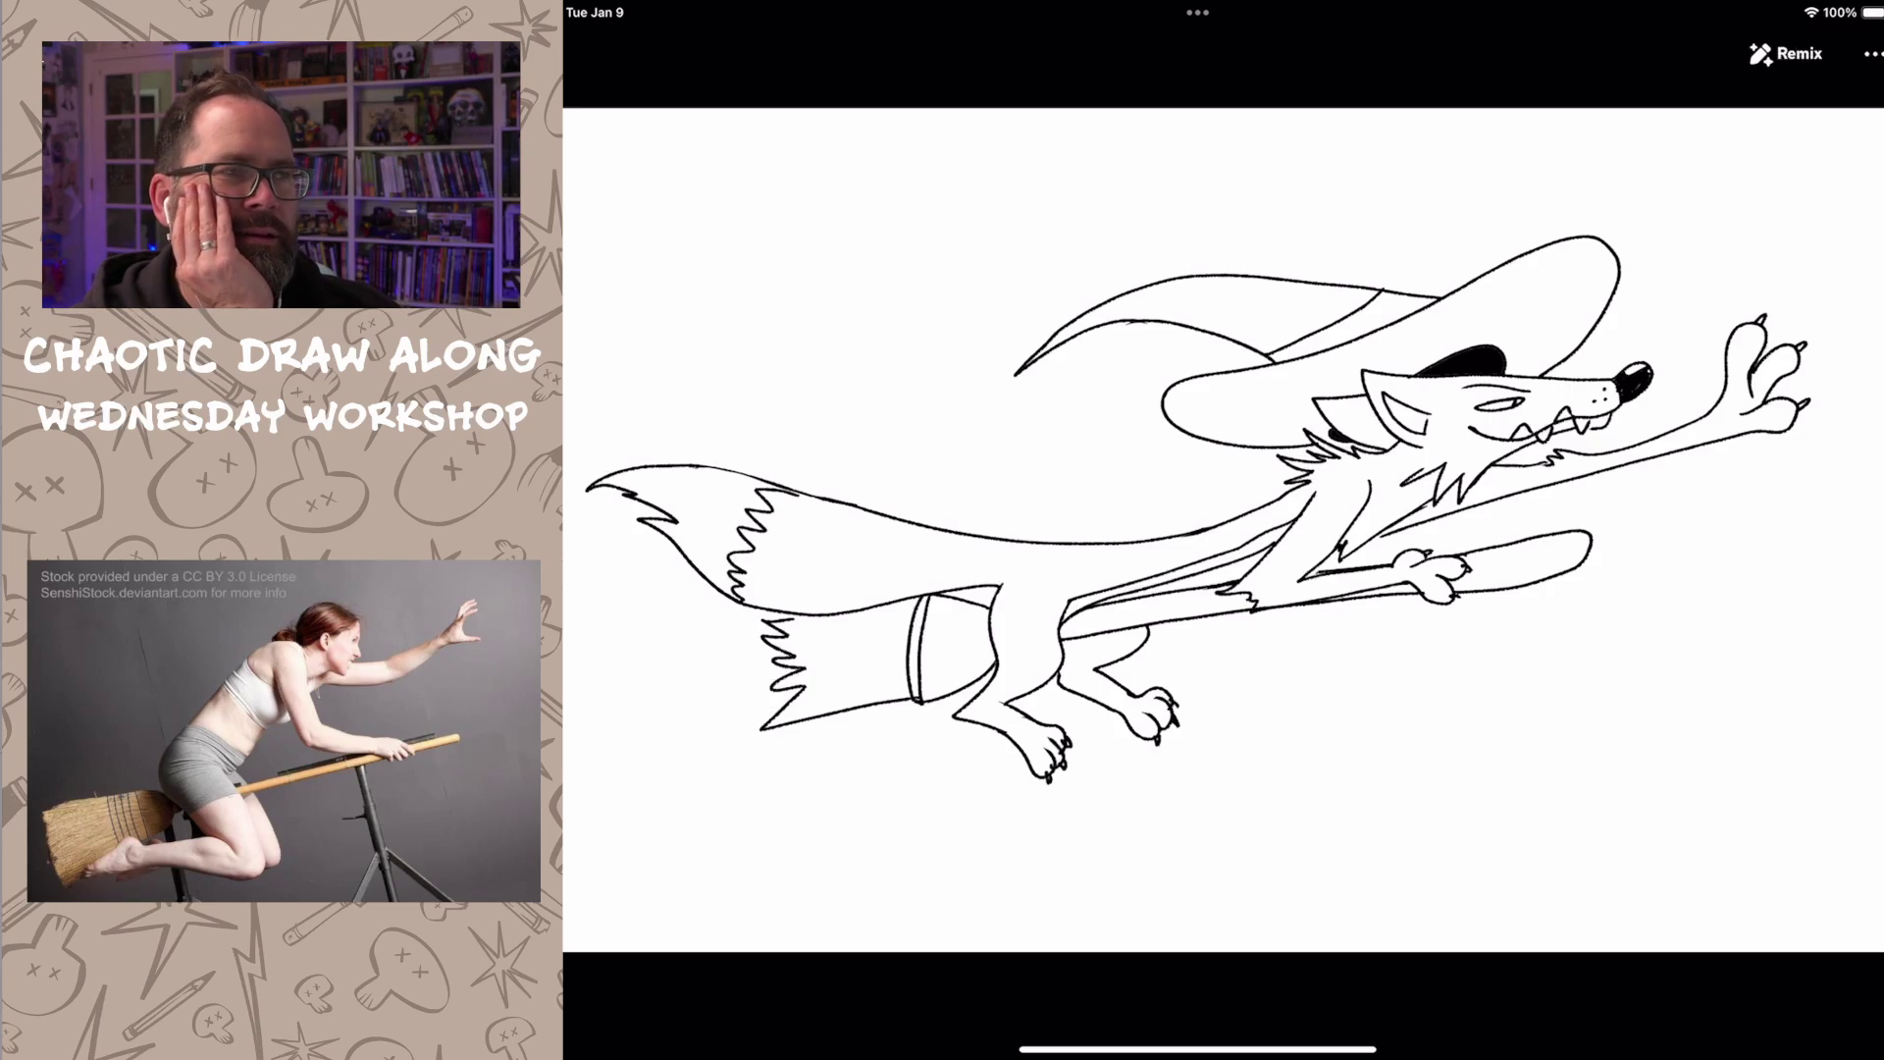
pyautogui.press('Escape')
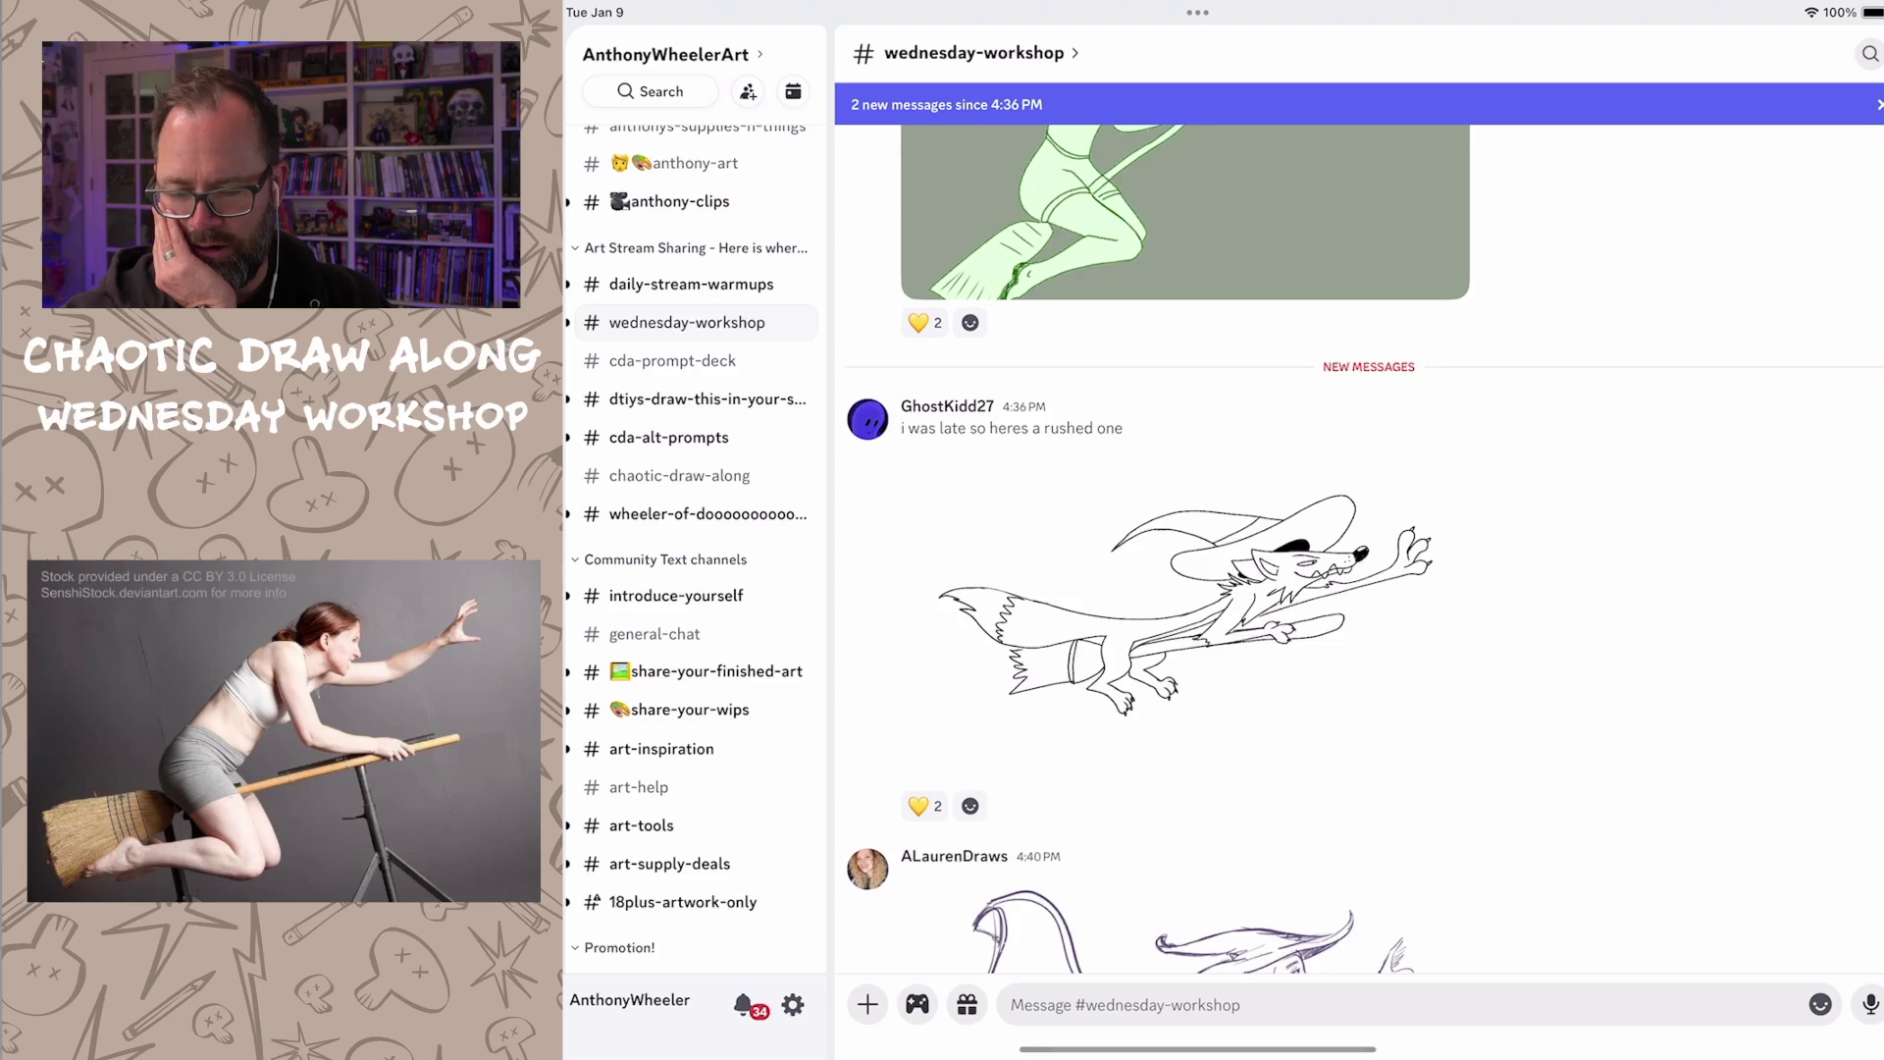
pyautogui.scroll(-5, 1365, 589)
# Step: View the purple witch-on-broom sketch at full size, then dismiss the viewer
pyautogui.click(1222, 766)
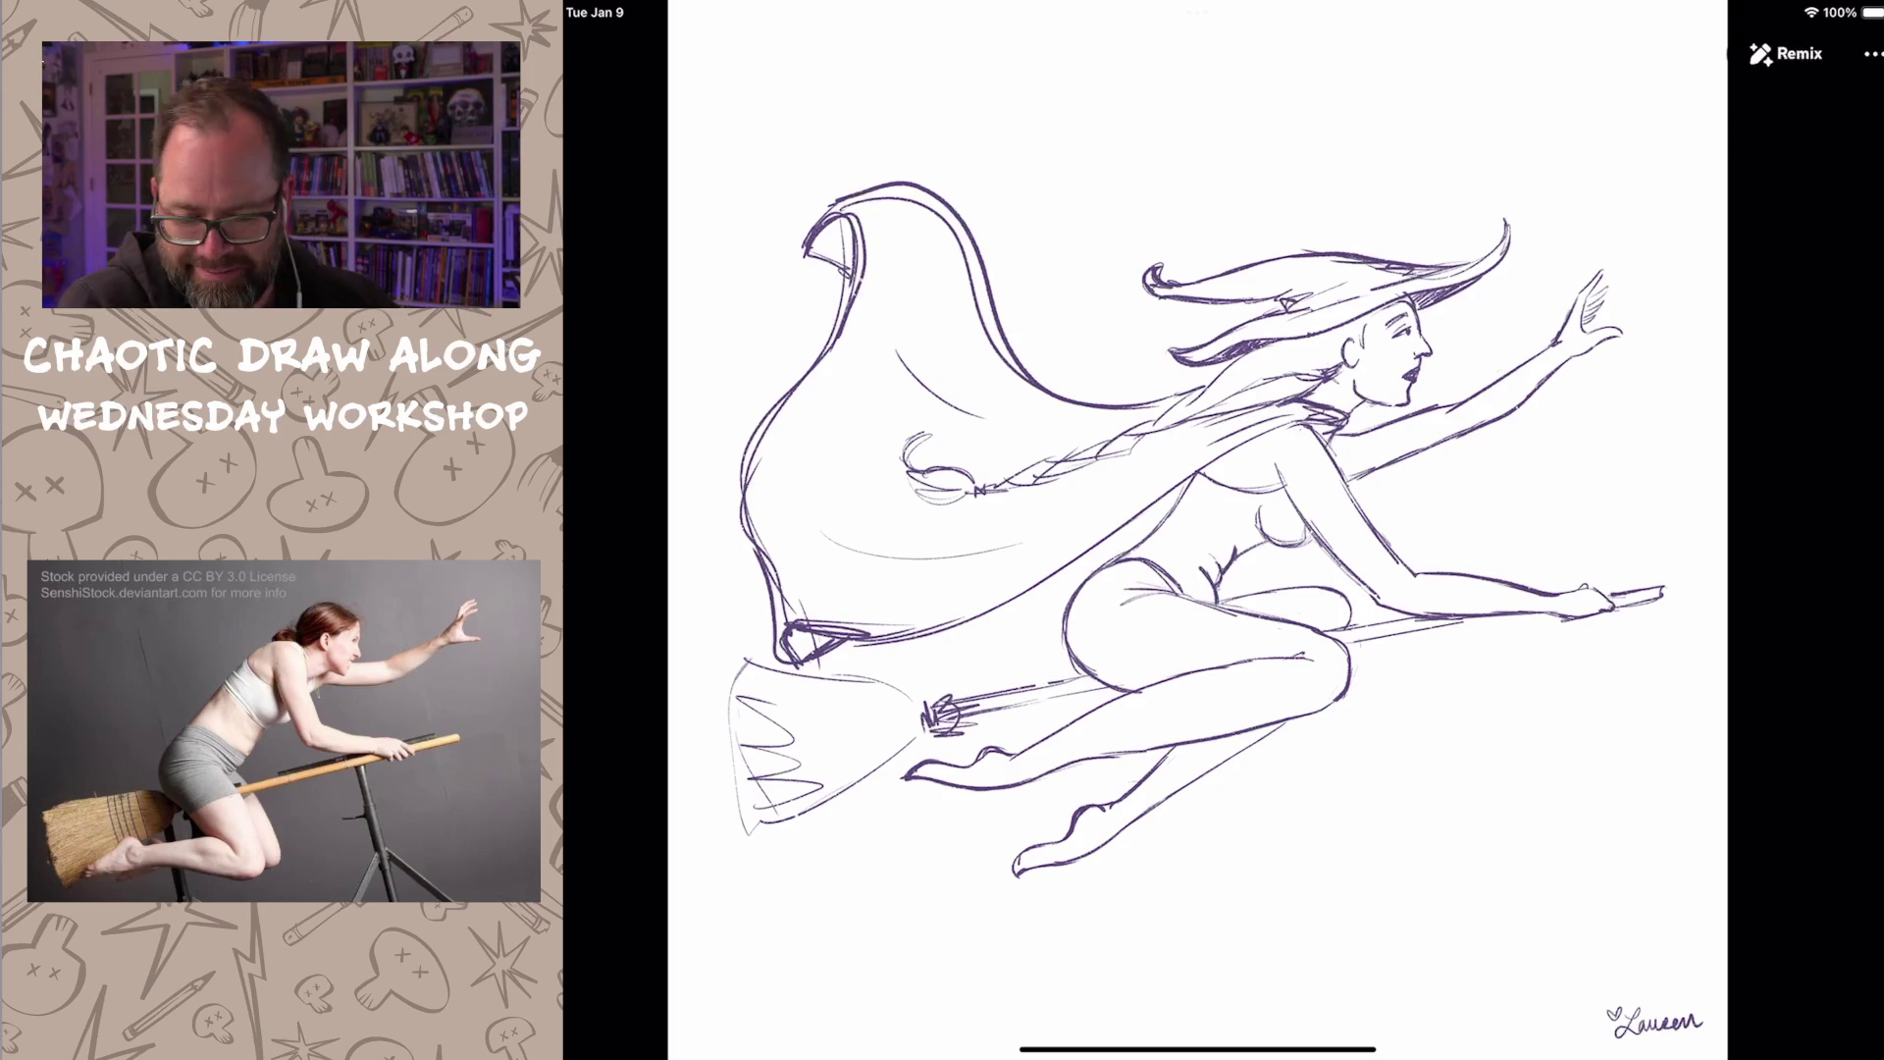
pyautogui.moveTo(1196, 15); pyautogui.dragTo(1196, 147)
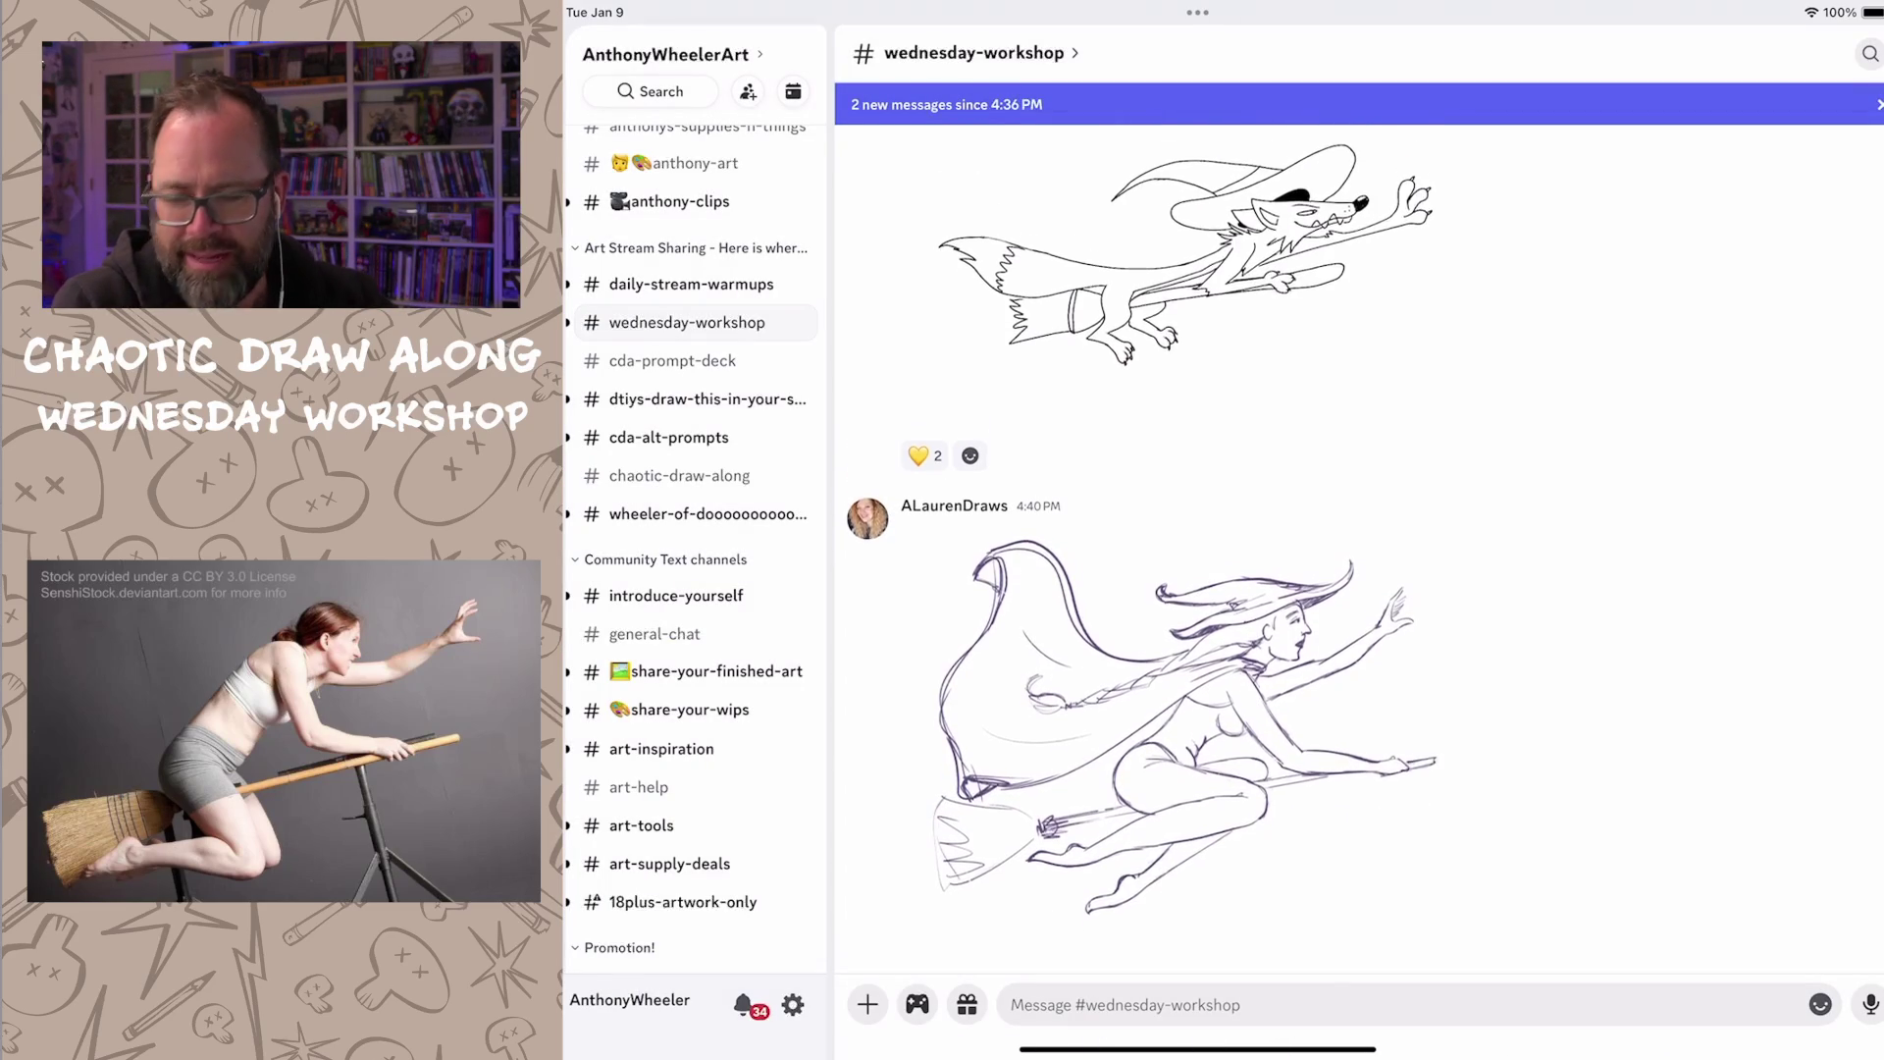
pyautogui.scroll(5, 1164, 545)
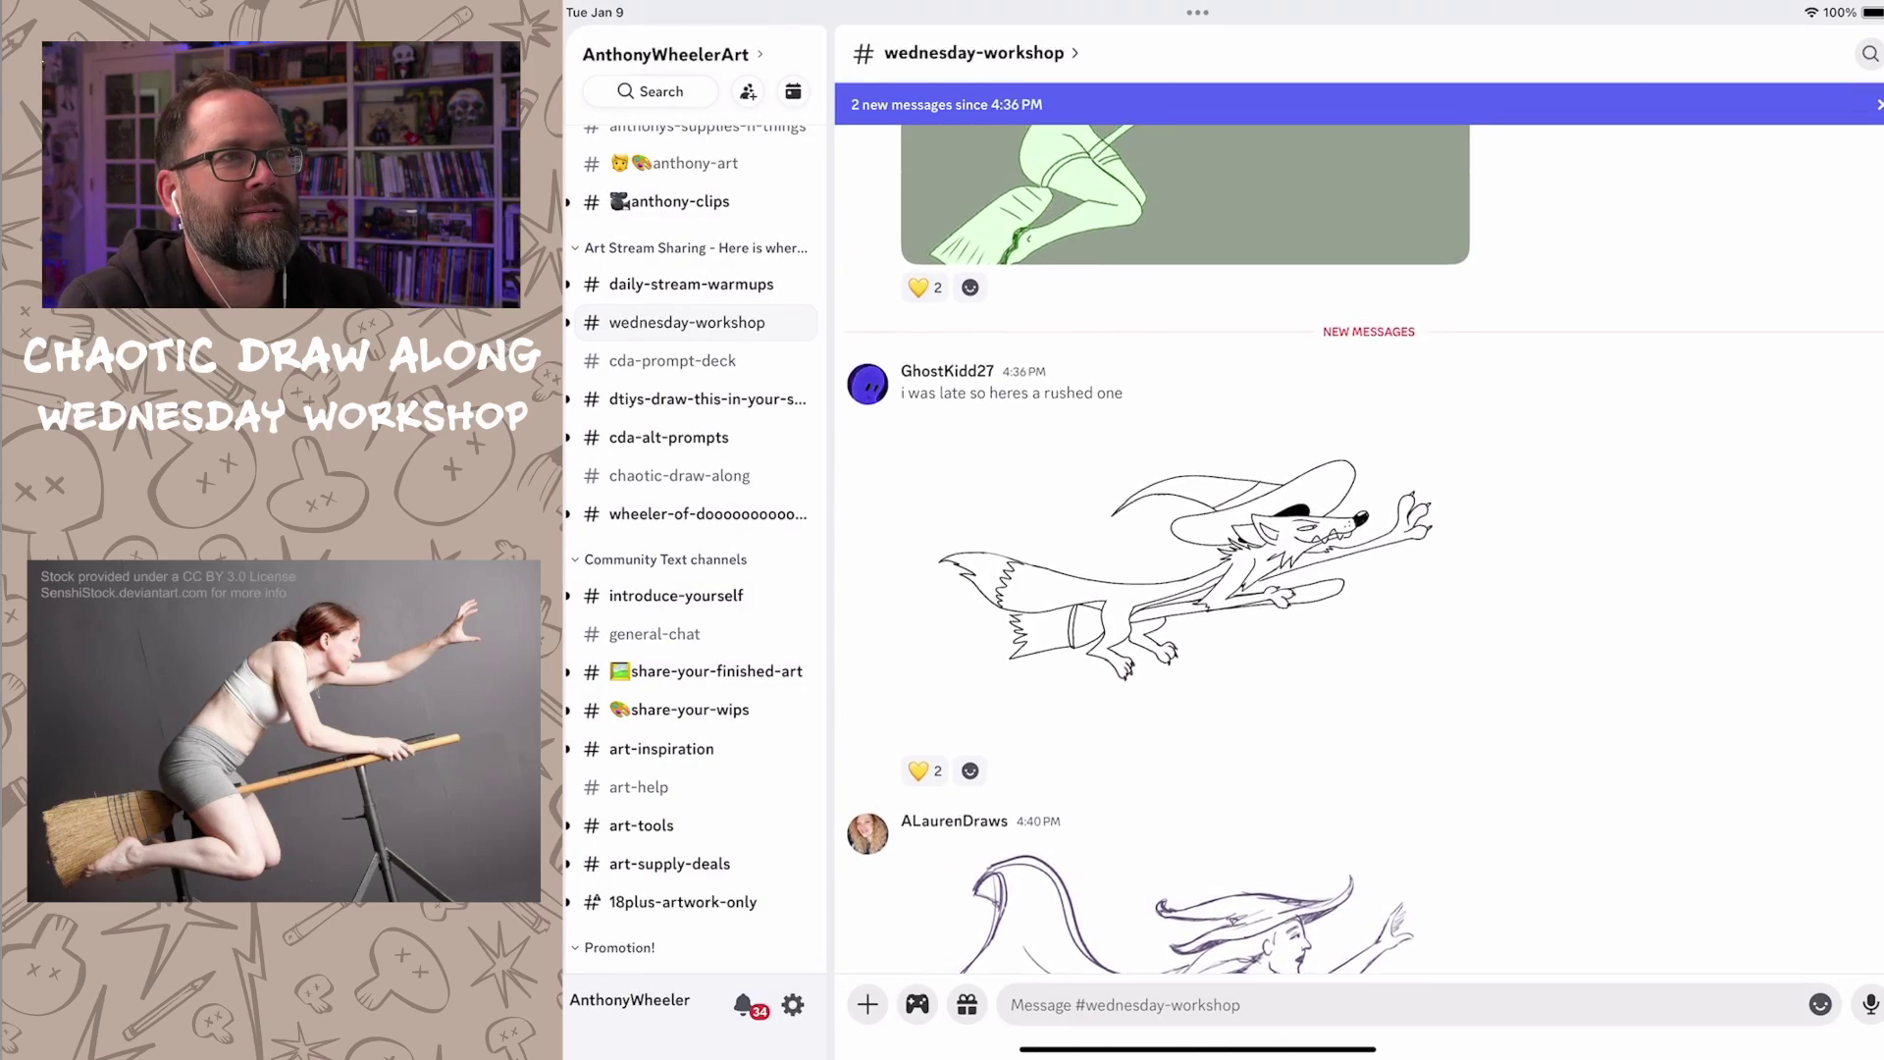
pyautogui.scroll(1, 1164, 545)
pyautogui.scroll(2, 1164, 544)
pyautogui.scroll(1, 1164, 545)
pyautogui.scroll(1, 1163, 544)
pyautogui.scroll(1, 1163, 546)
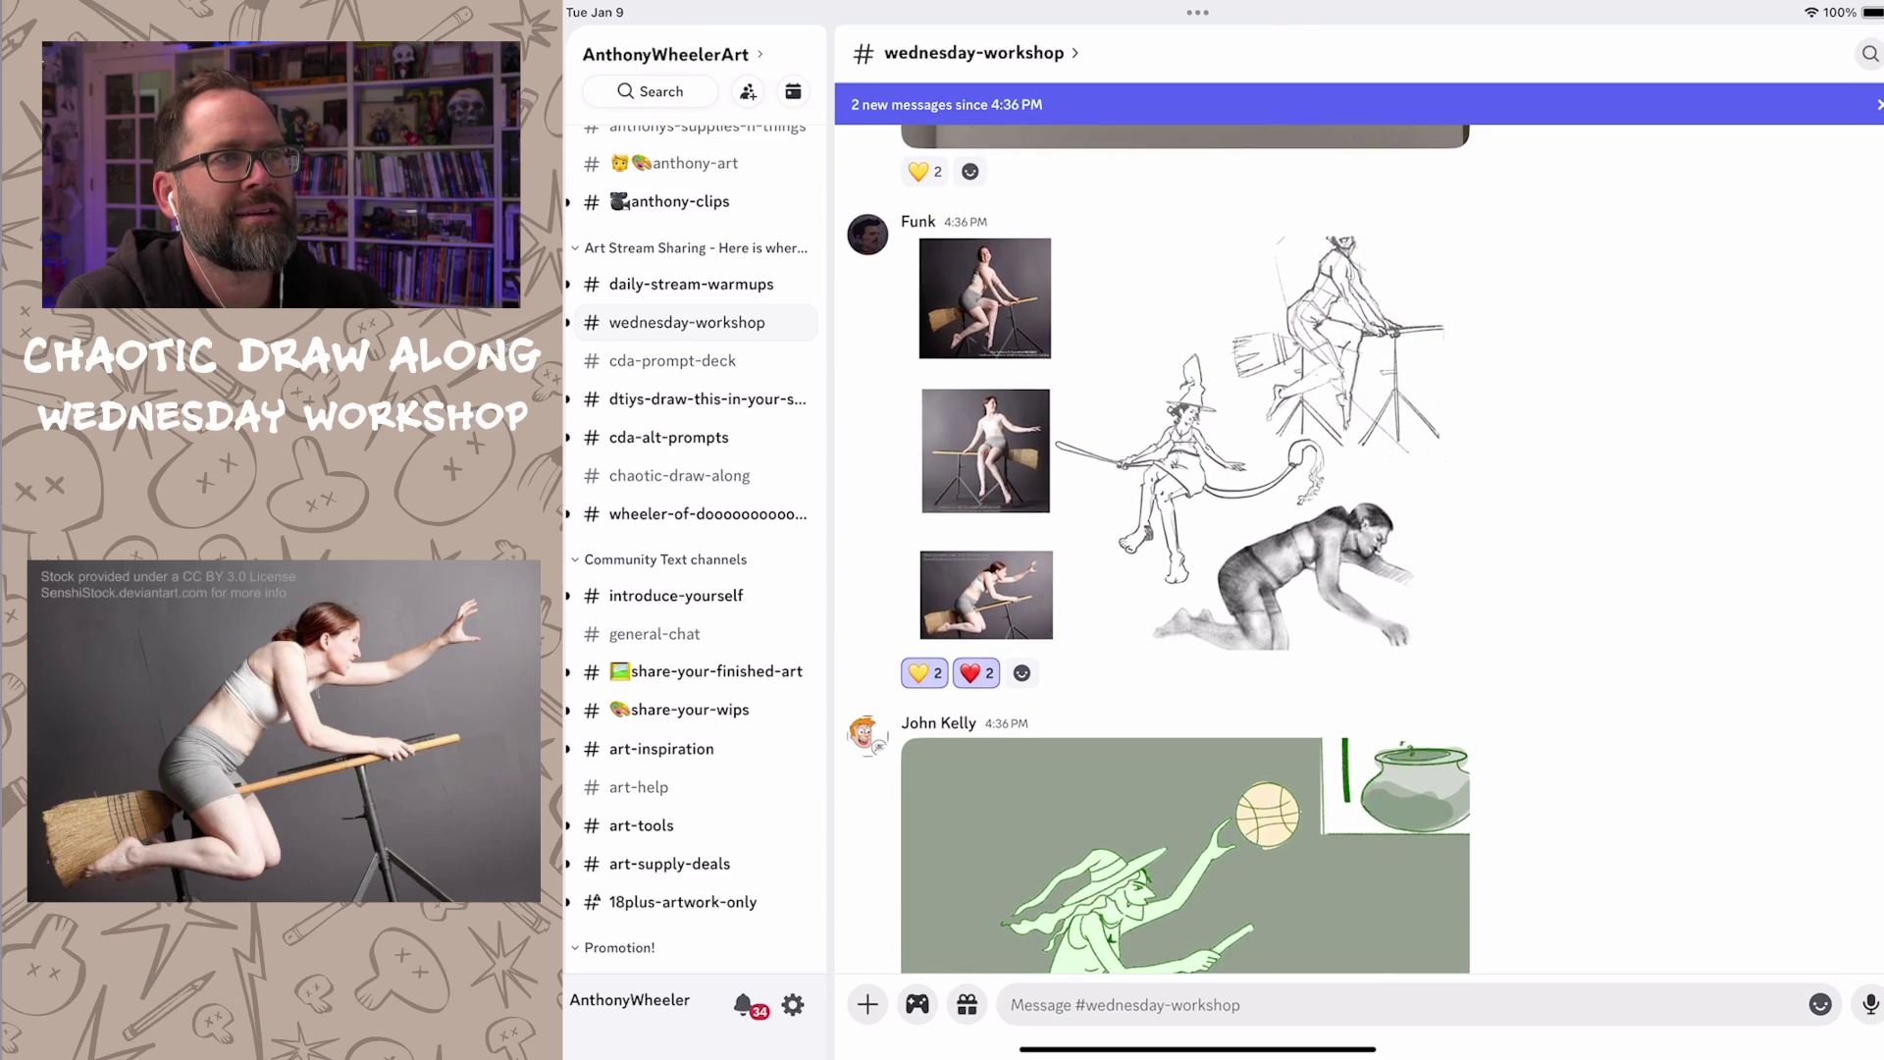
pyautogui.scroll(1, 1163, 545)
pyautogui.scroll(3, 1163, 545)
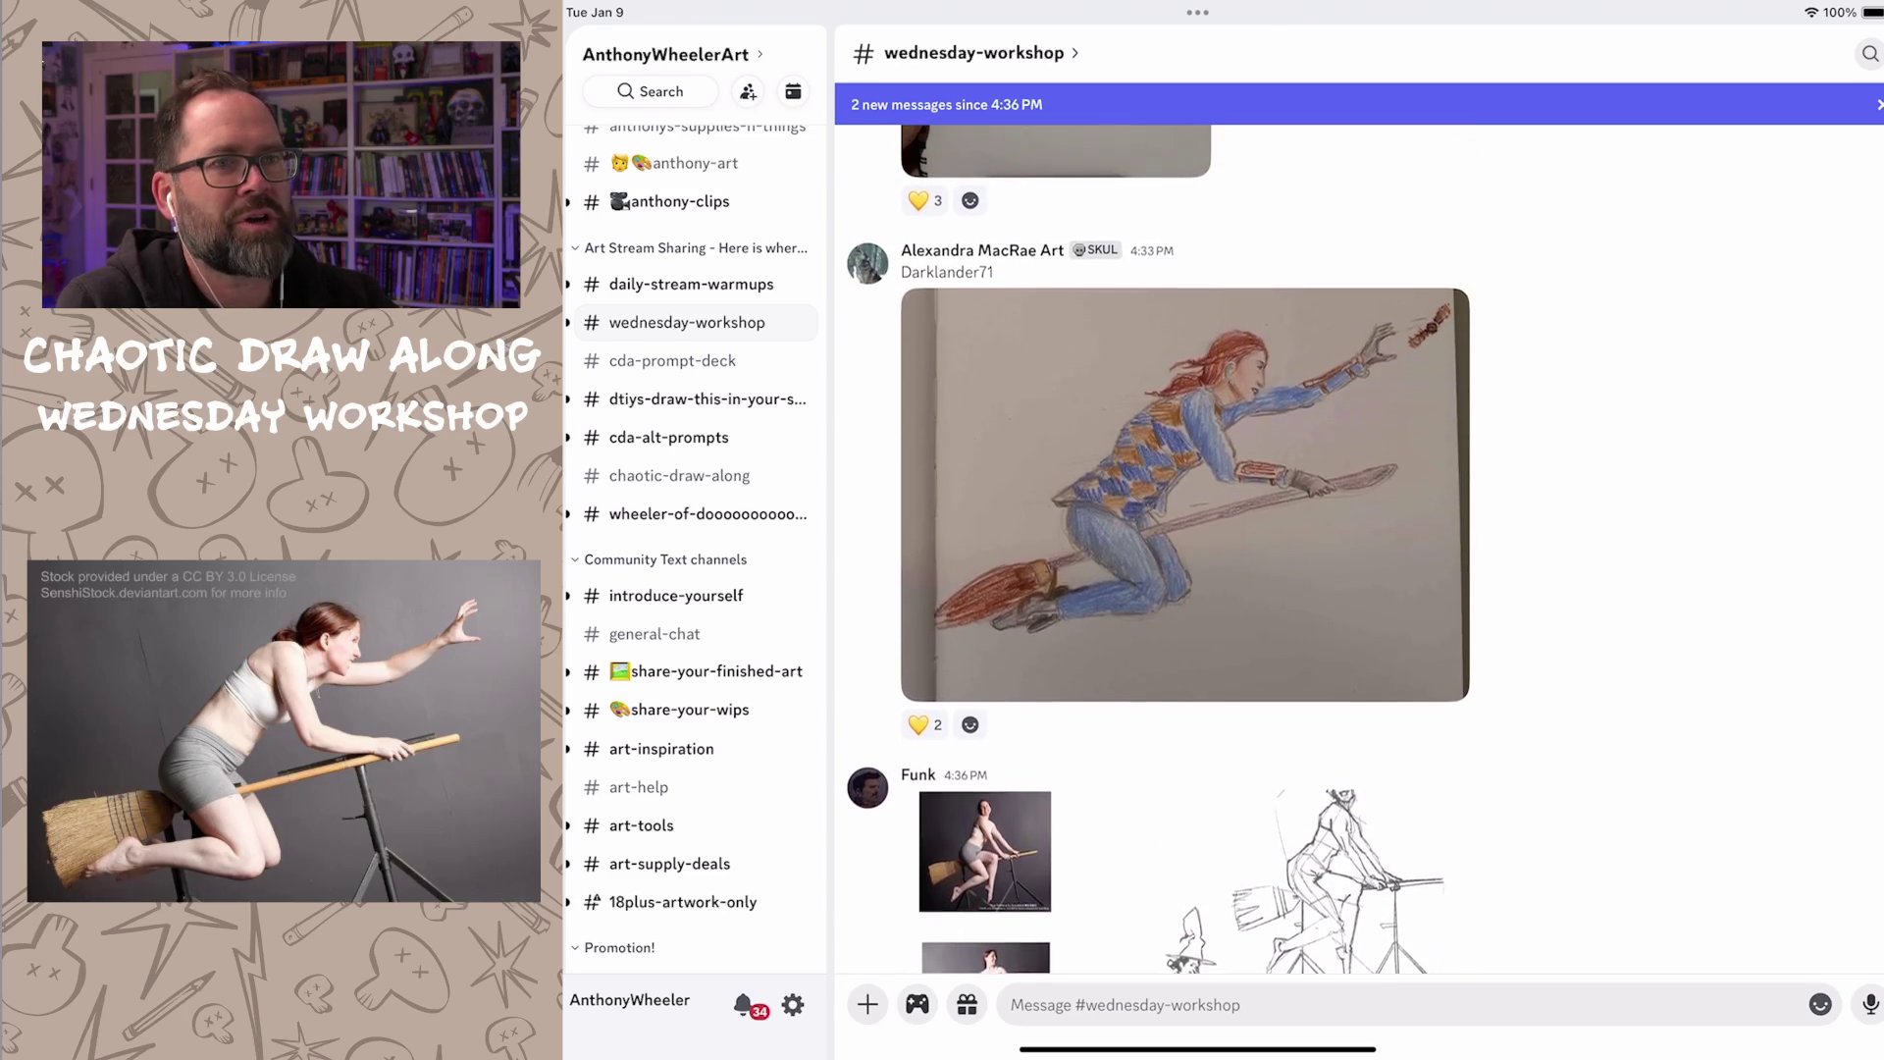
pyautogui.scroll(3, 1164, 545)
pyautogui.scroll(2, 1163, 545)
pyautogui.scroll(2, 1162, 545)
pyautogui.scroll(1, 1164, 545)
pyautogui.scroll(3, 1163, 546)
pyautogui.scroll(1, 1163, 545)
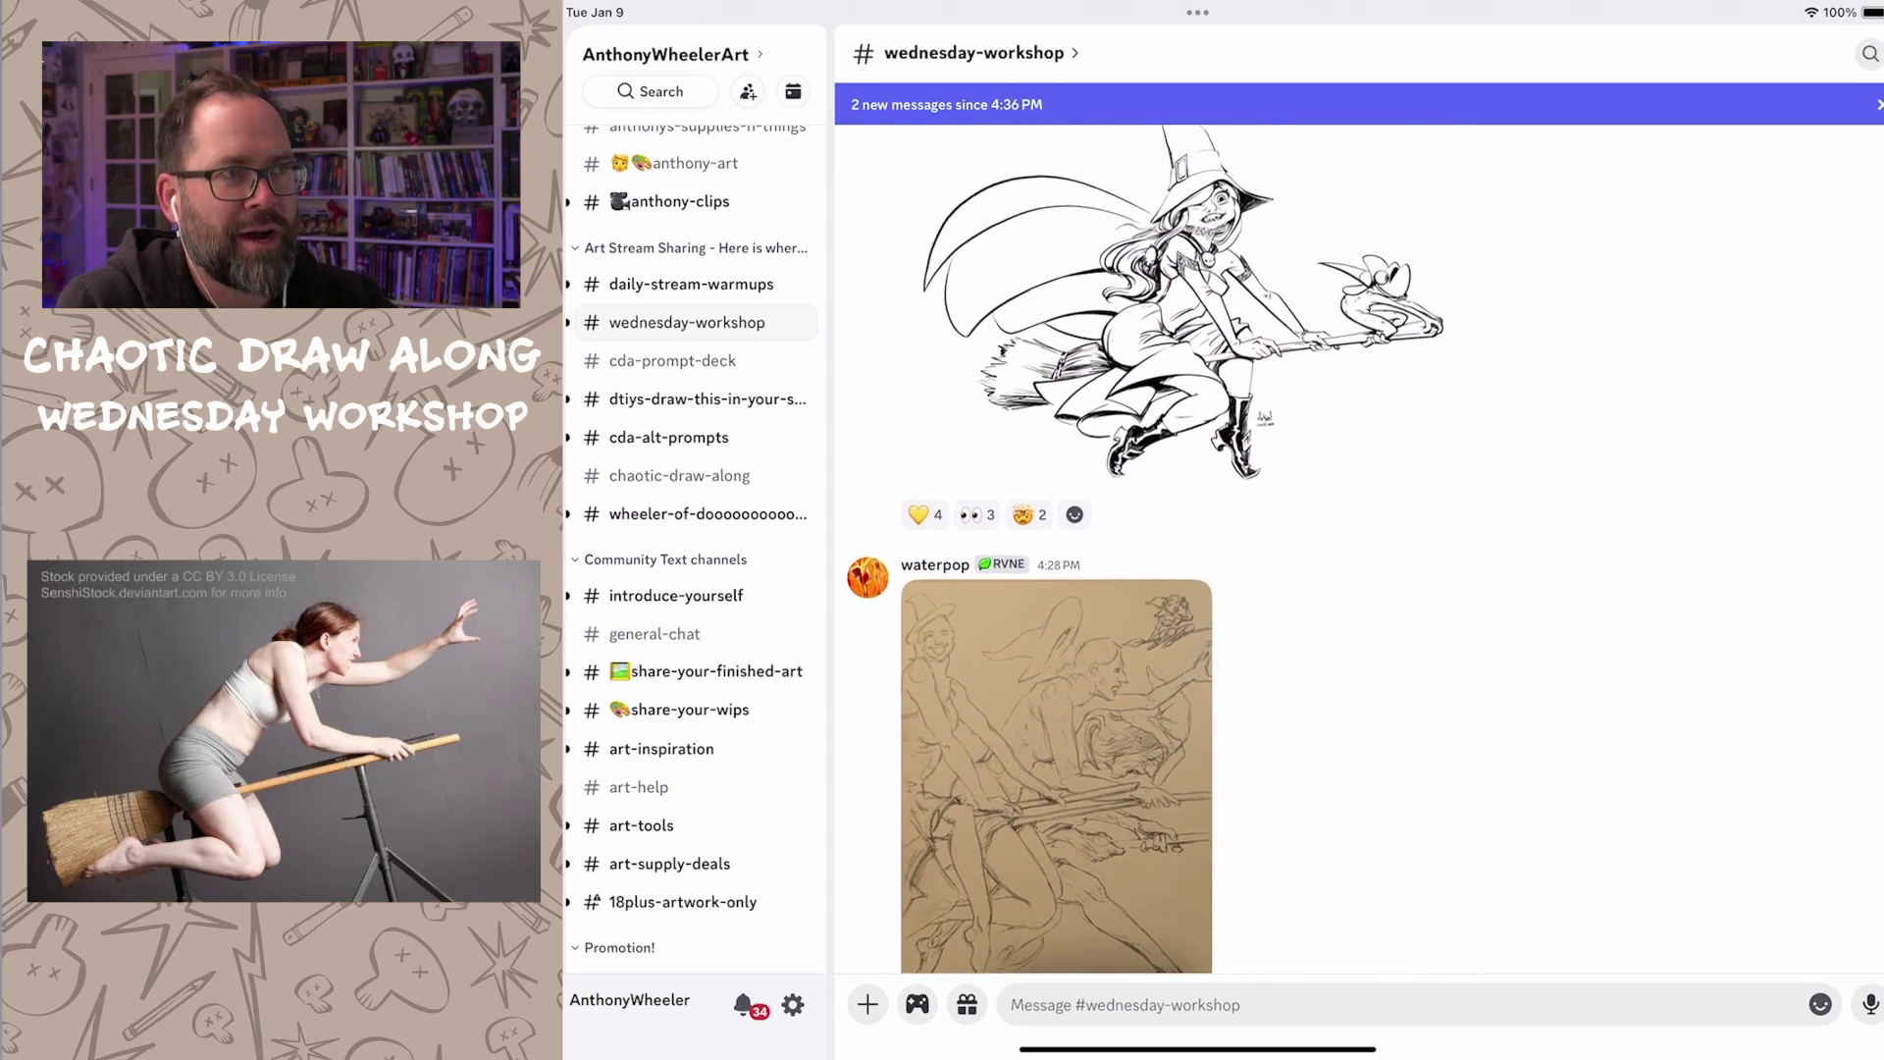
pyautogui.scroll(1, 1164, 545)
pyautogui.scroll(3, 1164, 546)
pyautogui.scroll(1, 1164, 544)
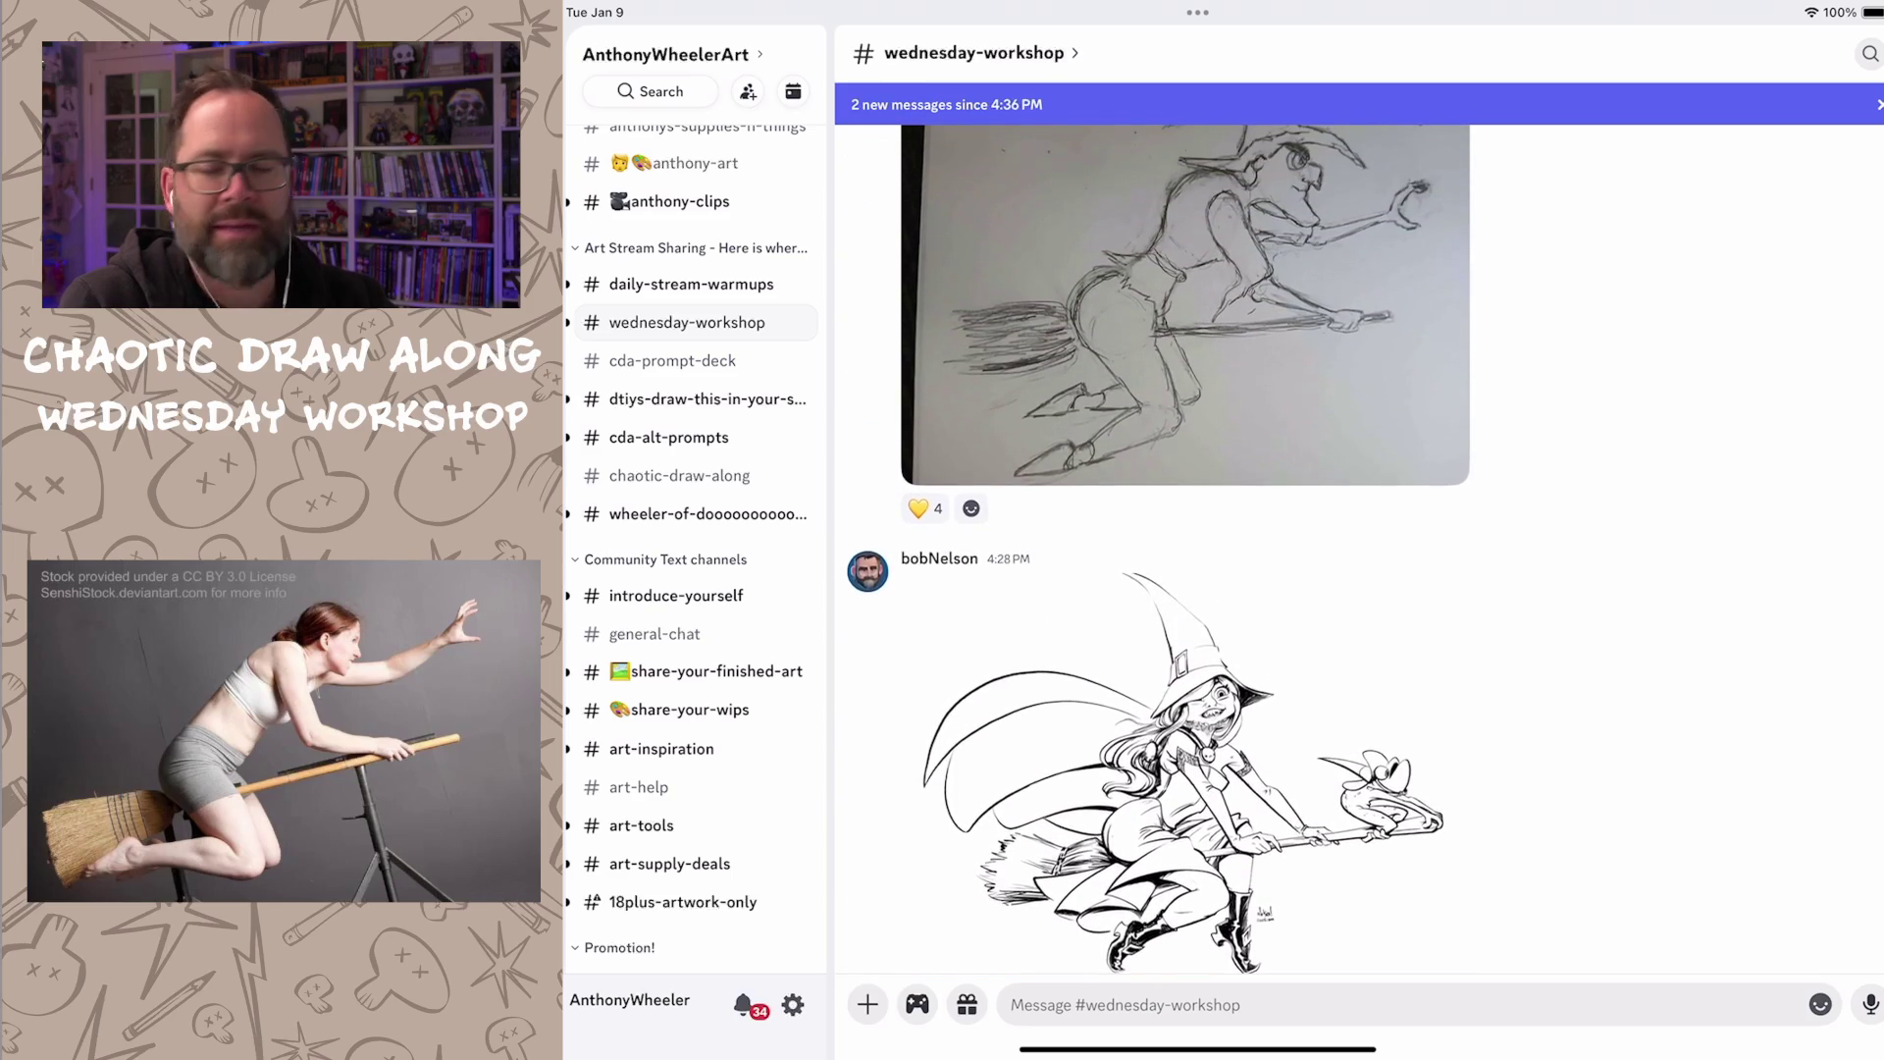
pyautogui.scroll(-3, 1162, 545)
pyautogui.scroll(-3, 1163, 544)
pyautogui.scroll(-3, 1163, 546)
pyautogui.scroll(-3, 1163, 546)
# Step: Bring up the iPad app switcher to leave the workshop channel
pyautogui.moveTo(1197, 1048); pyautogui.dragTo(1198, 664)
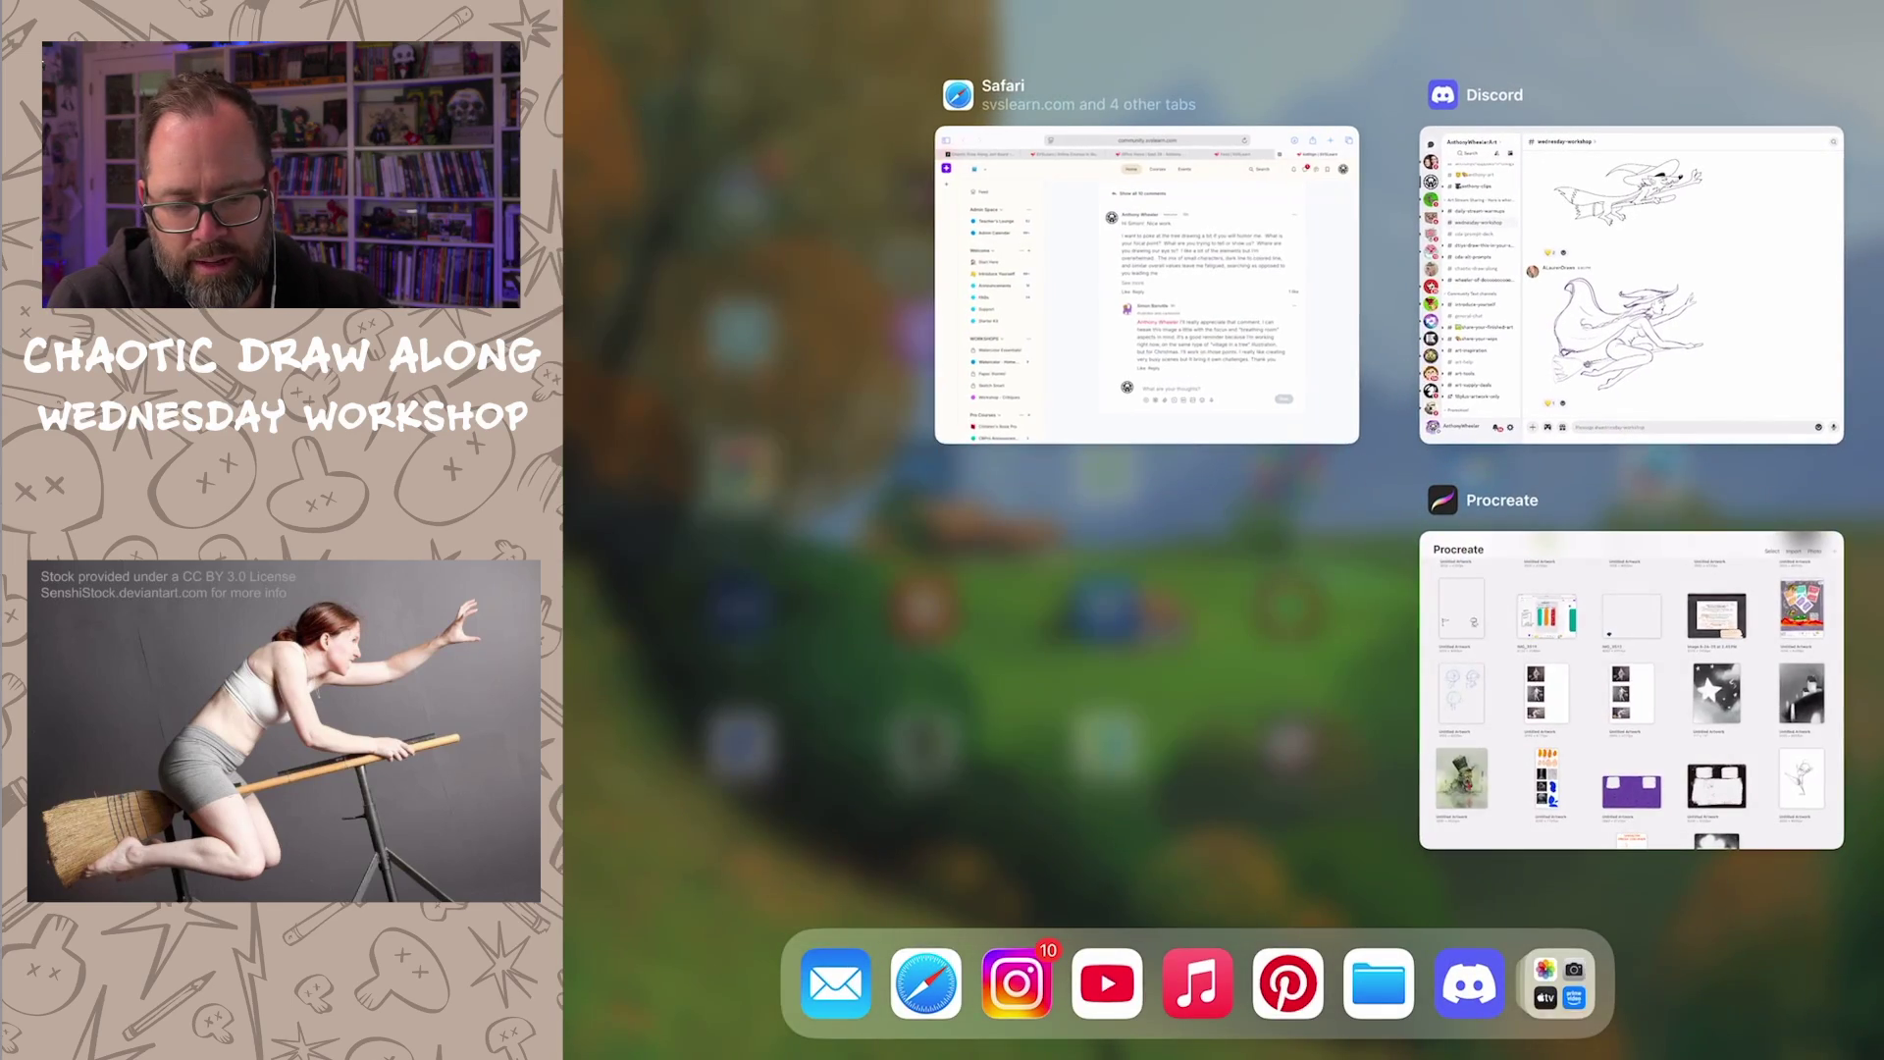
# Step: Open the three-broom-pose canvas in Procreate and duplicate the smiling rider photo's layer
pyautogui.click(1612, 681)
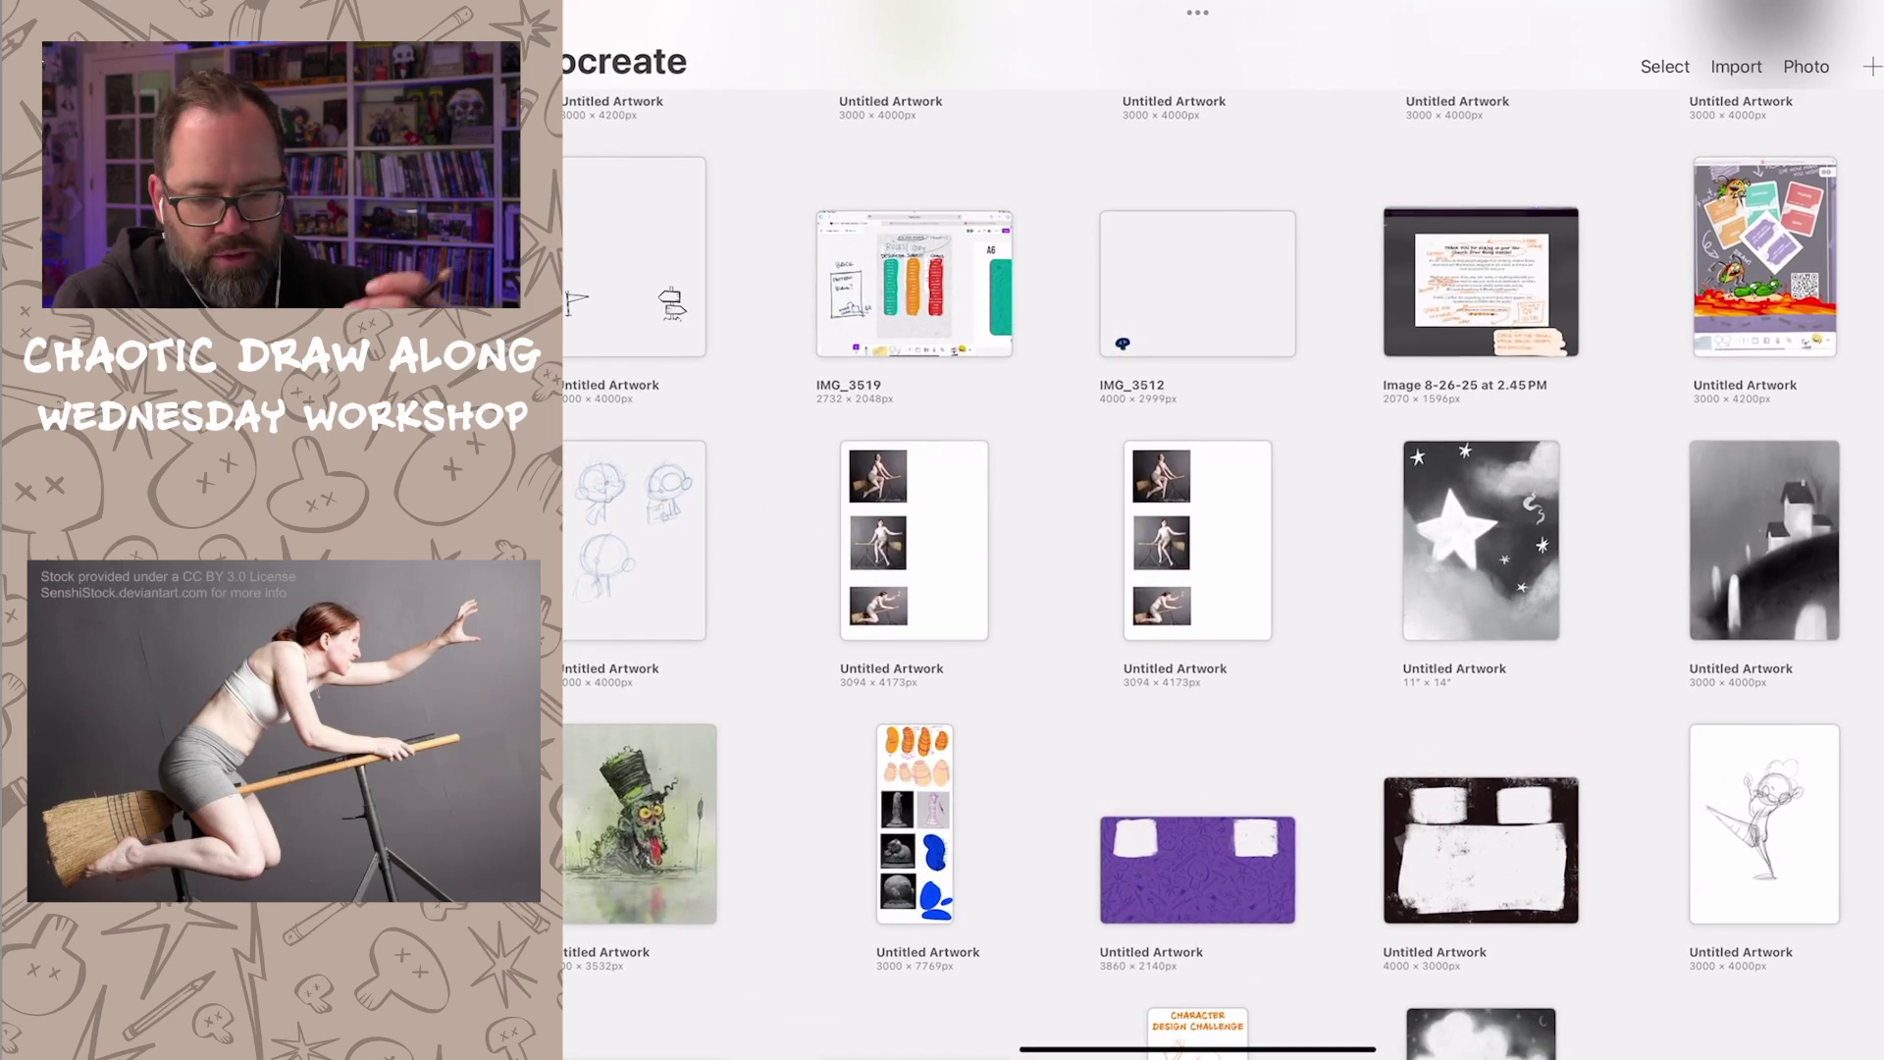
pyautogui.click(914, 539)
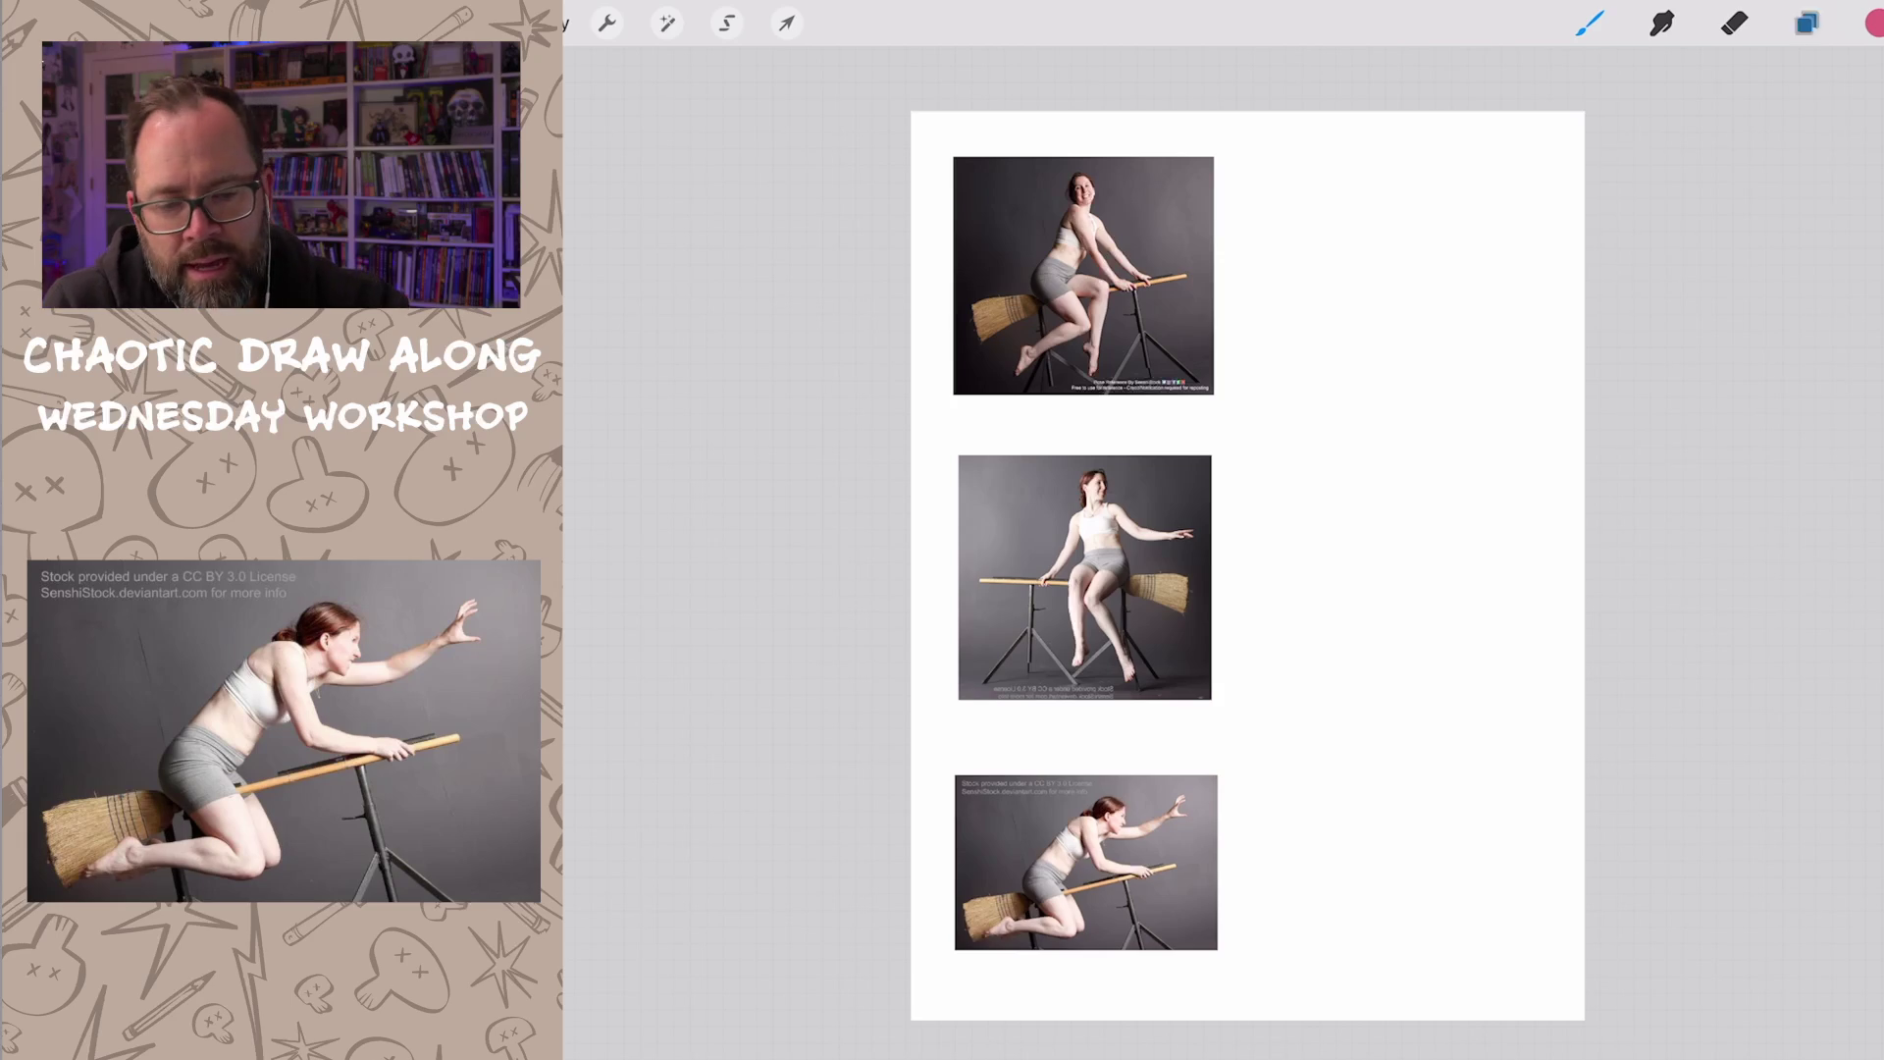
pyautogui.click(1805, 22)
pyautogui.moveTo(1707, 307); pyautogui.dragTo(1545, 306)
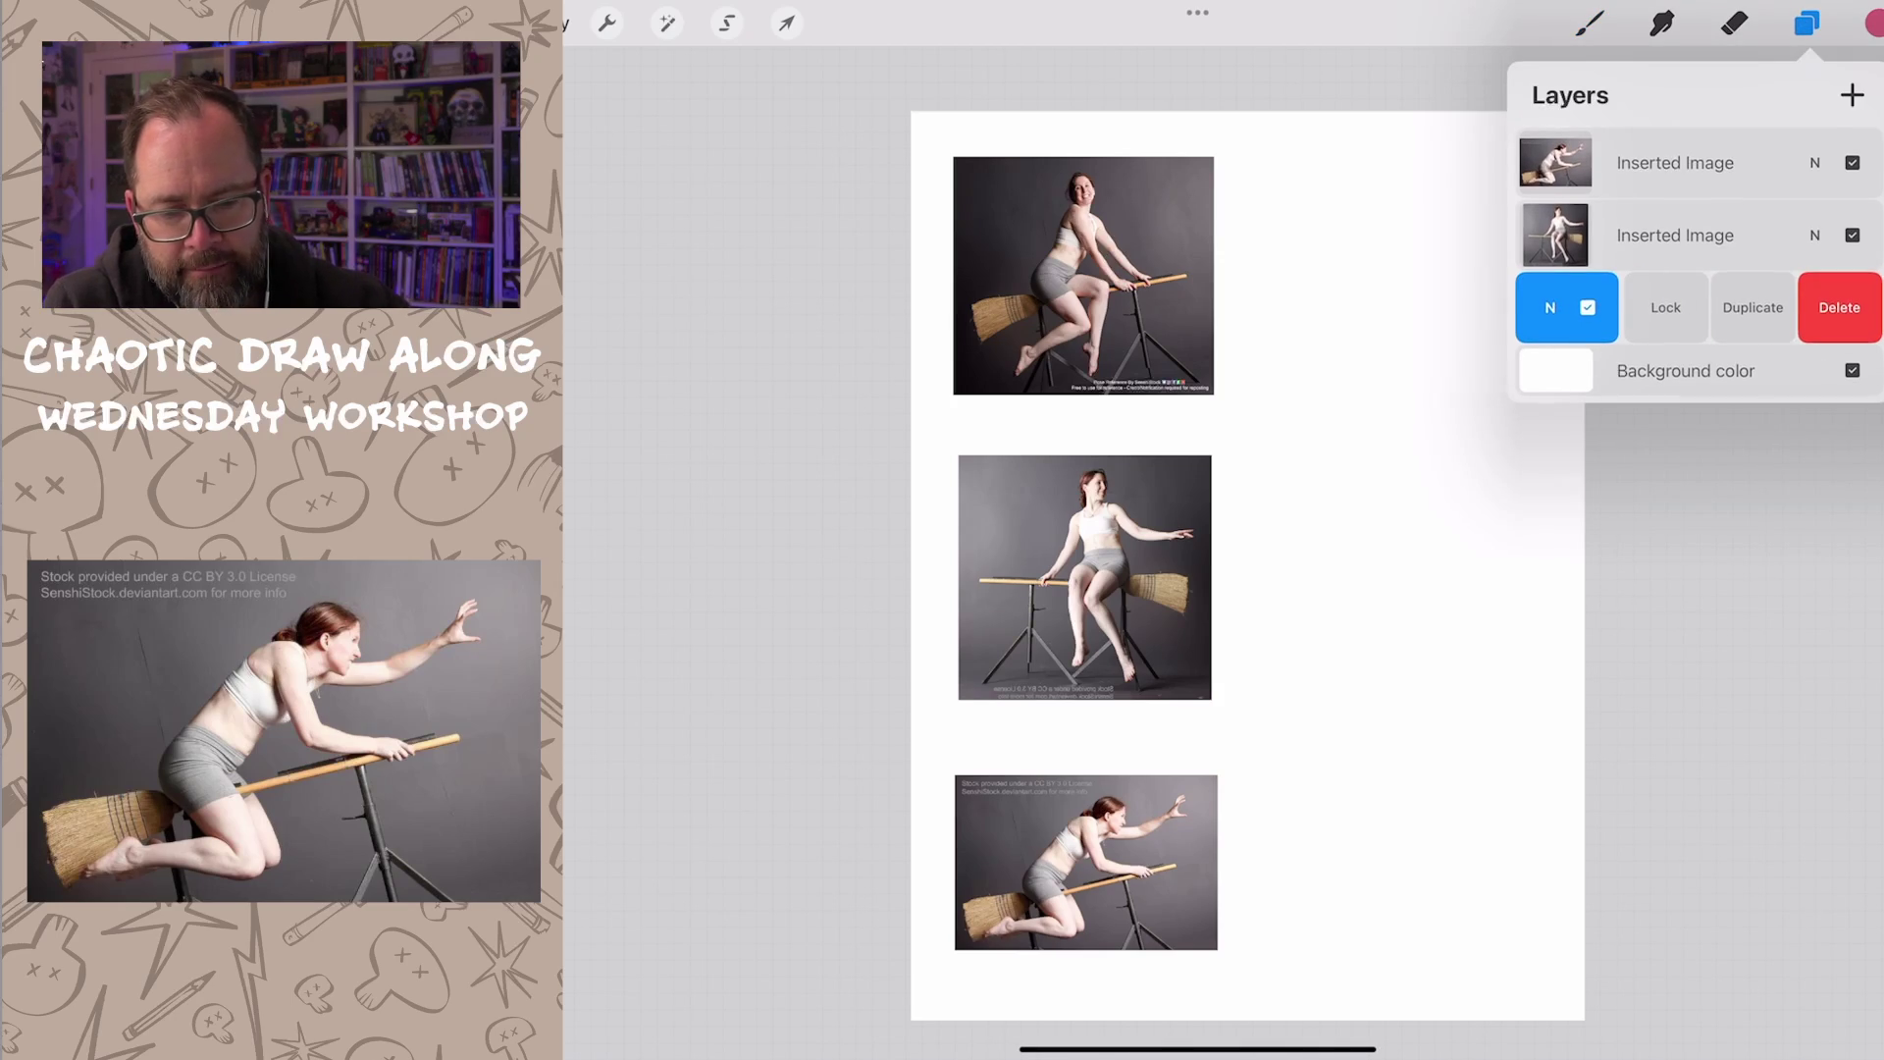
pyautogui.click(1753, 307)
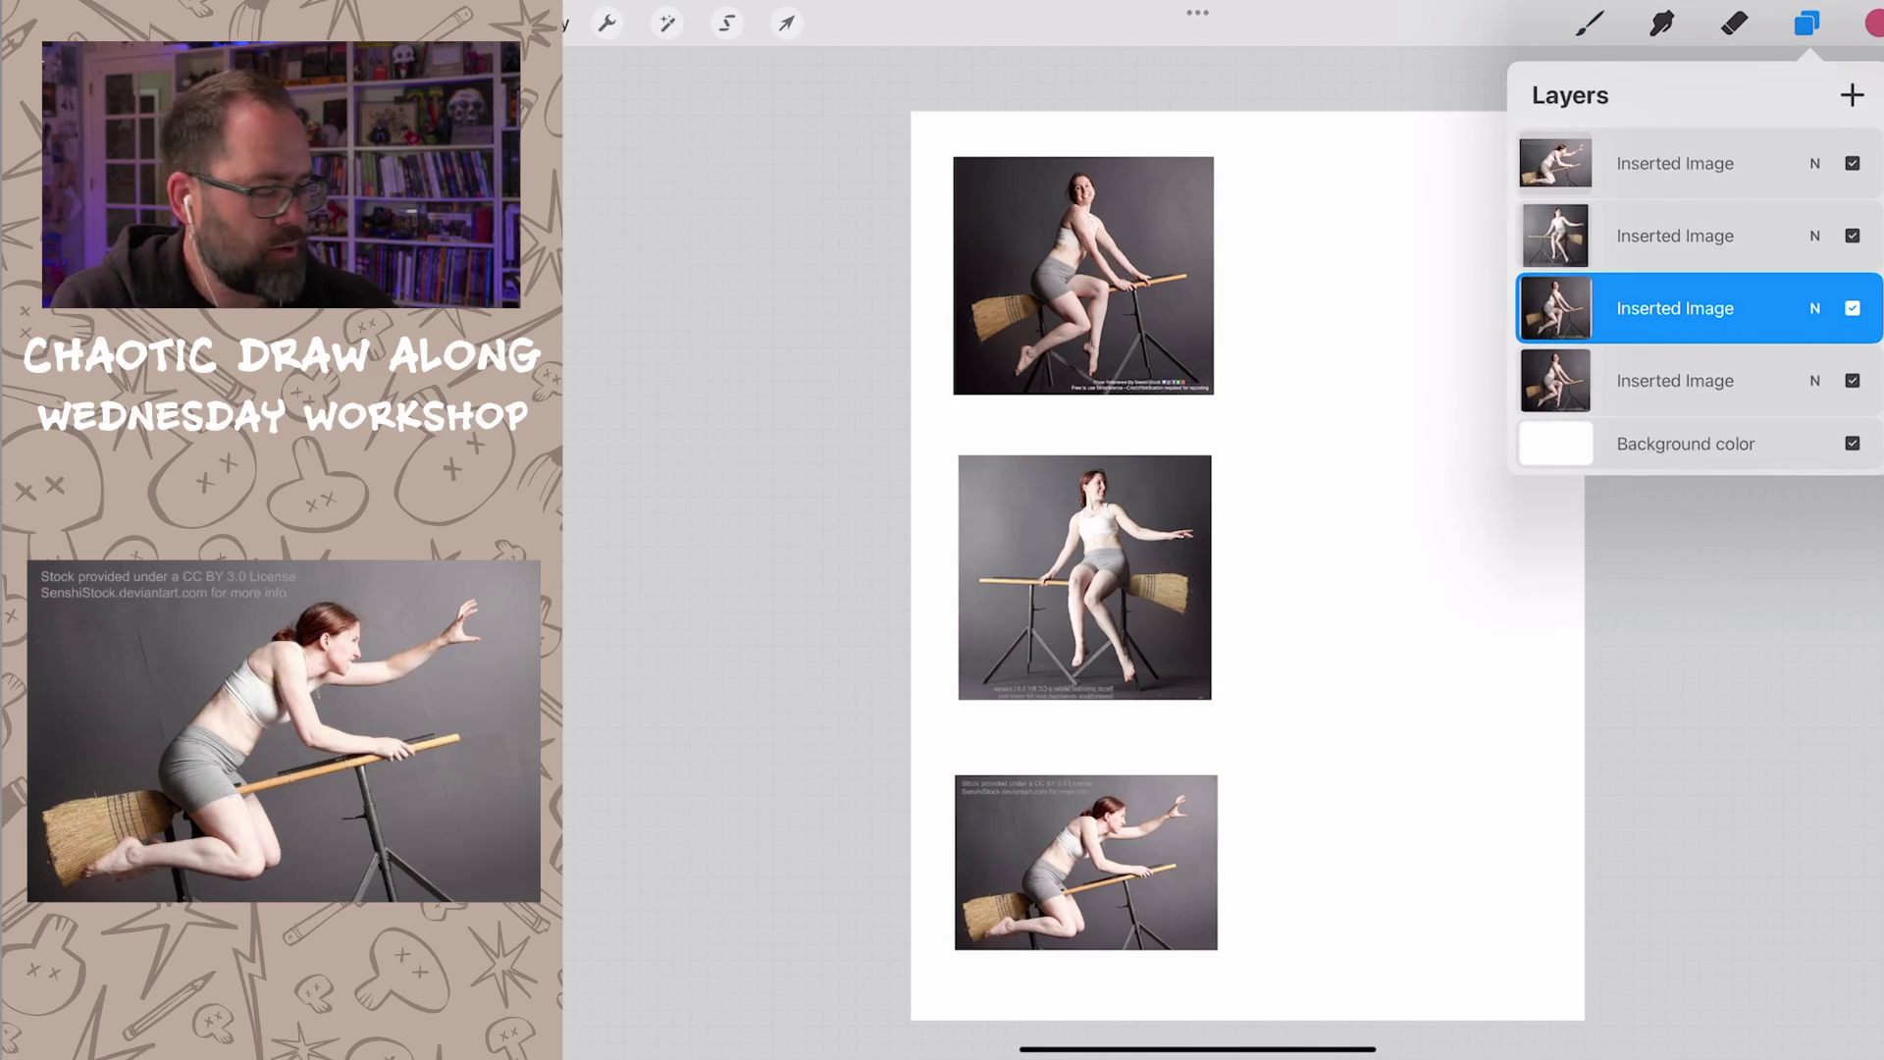
pyautogui.click(666, 21)
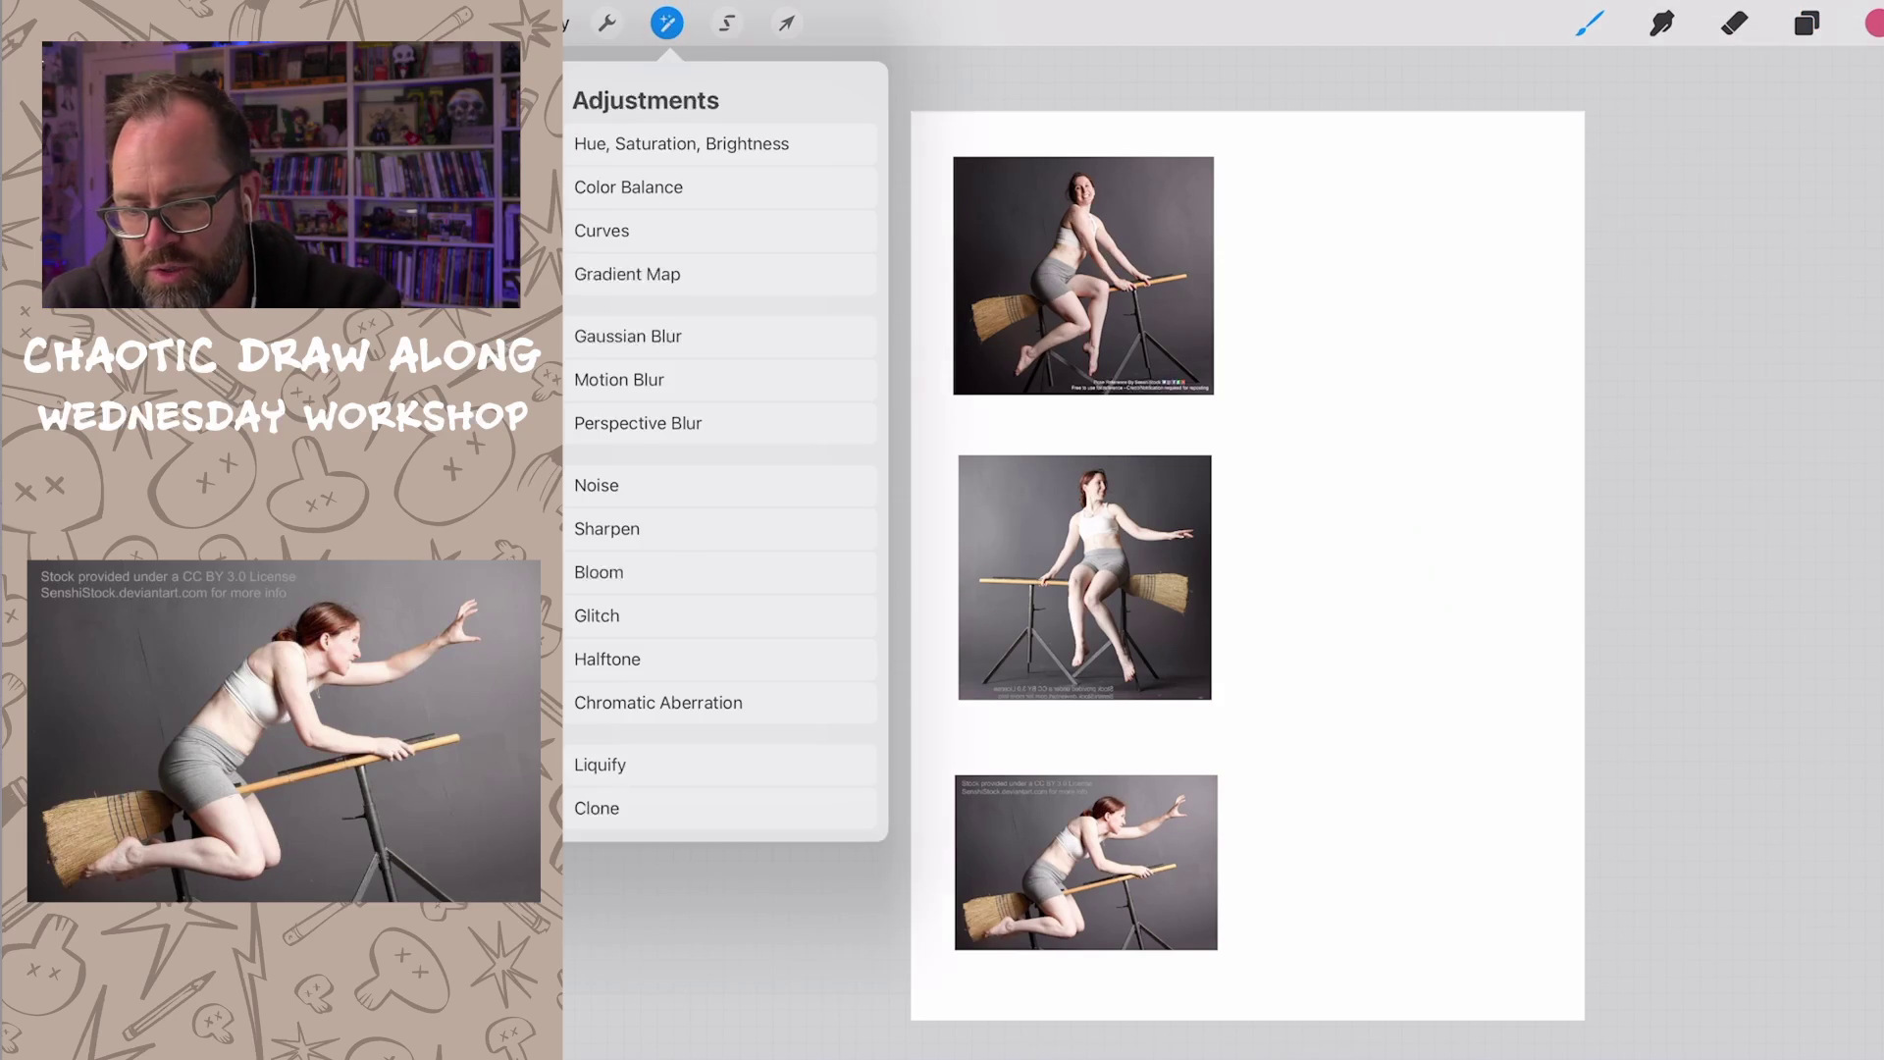
# Step: Hide the other photo layers and start Liquify on the smiling broom-rider photo
pyautogui.click(667, 22)
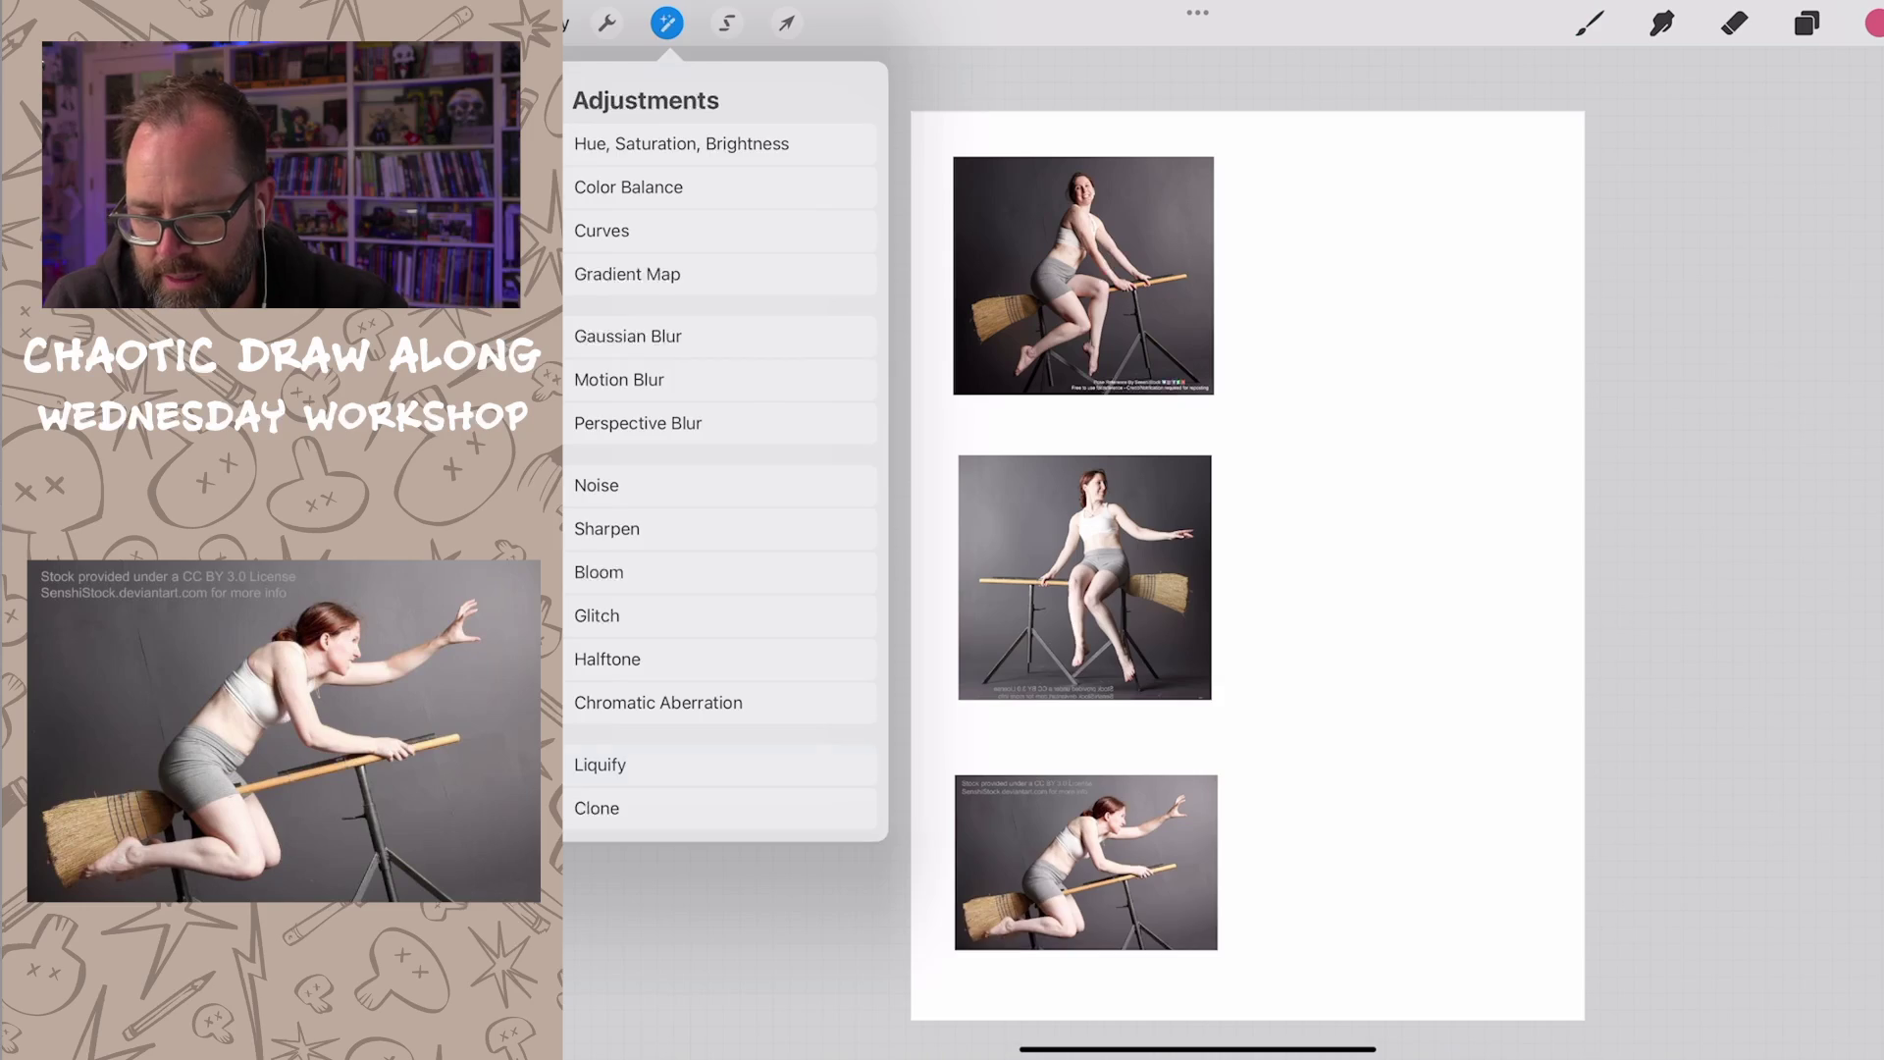
pyautogui.click(601, 765)
pyautogui.scroll(-5, 1221, 486)
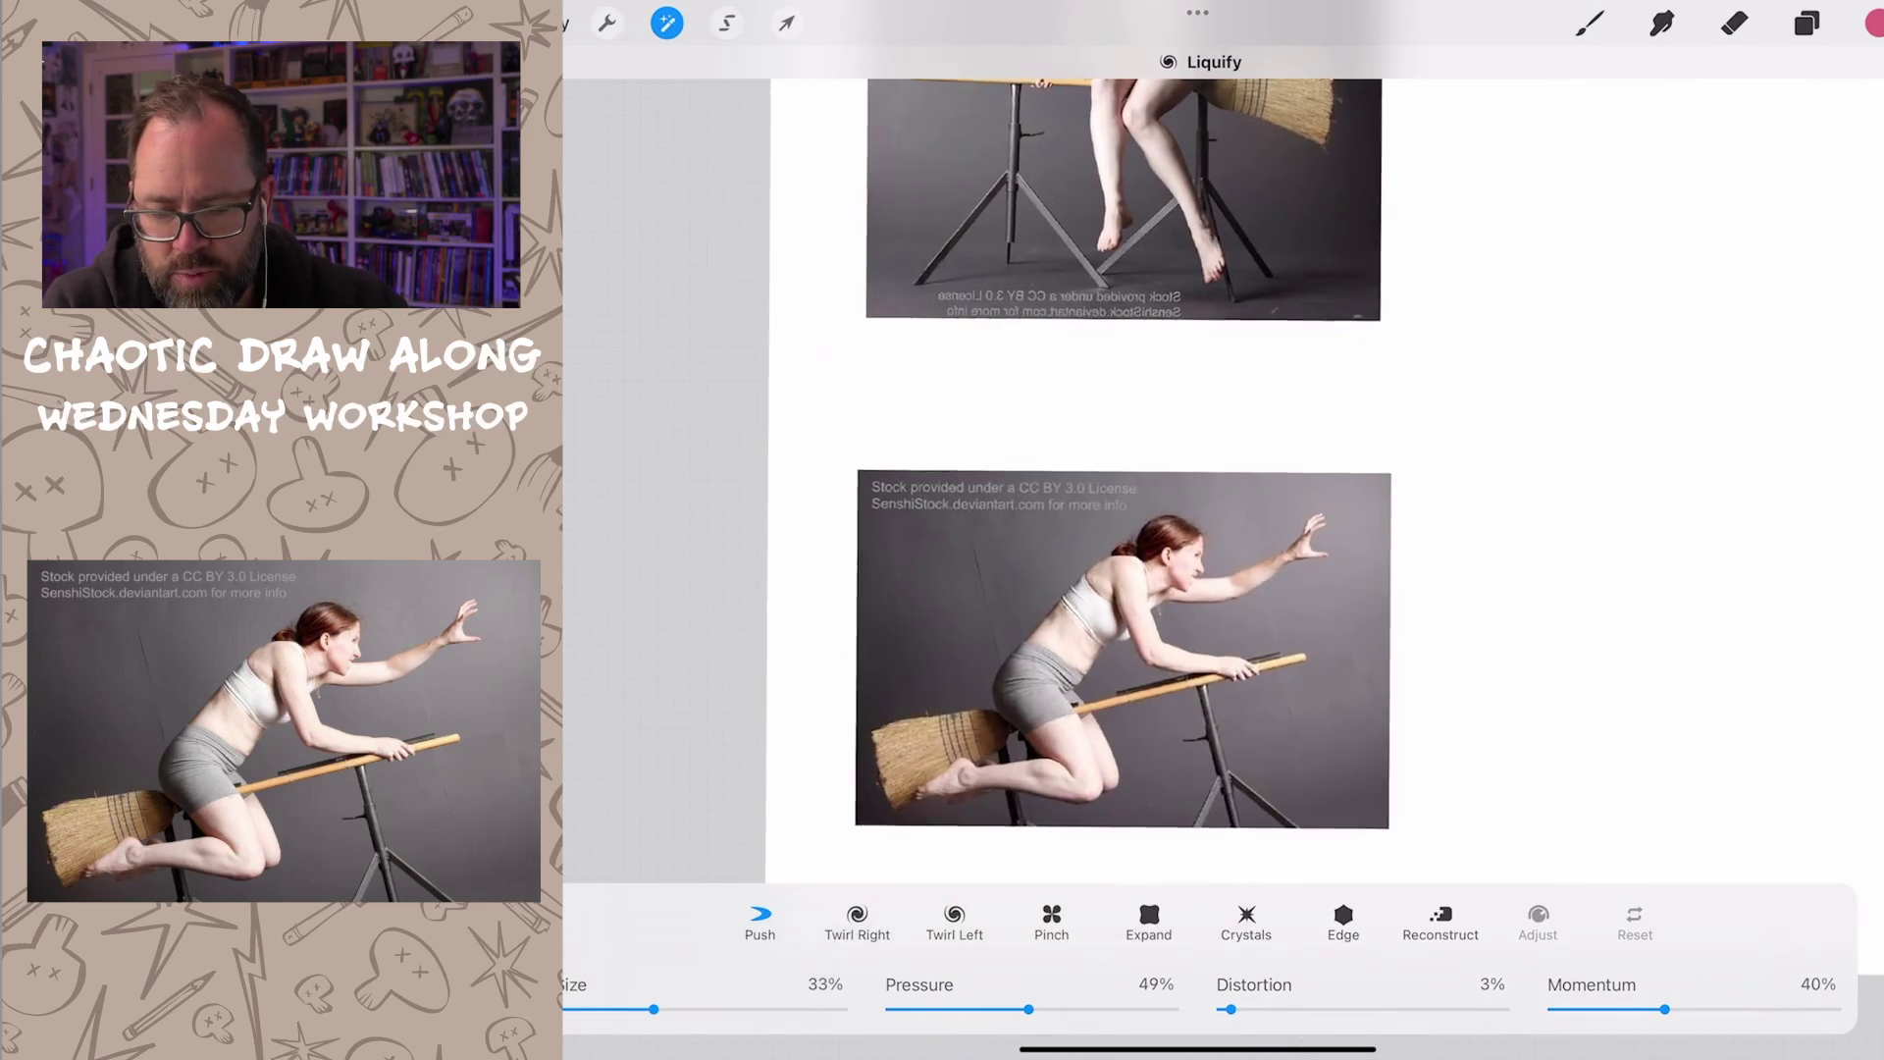
pyautogui.scroll(5, 1089, 589)
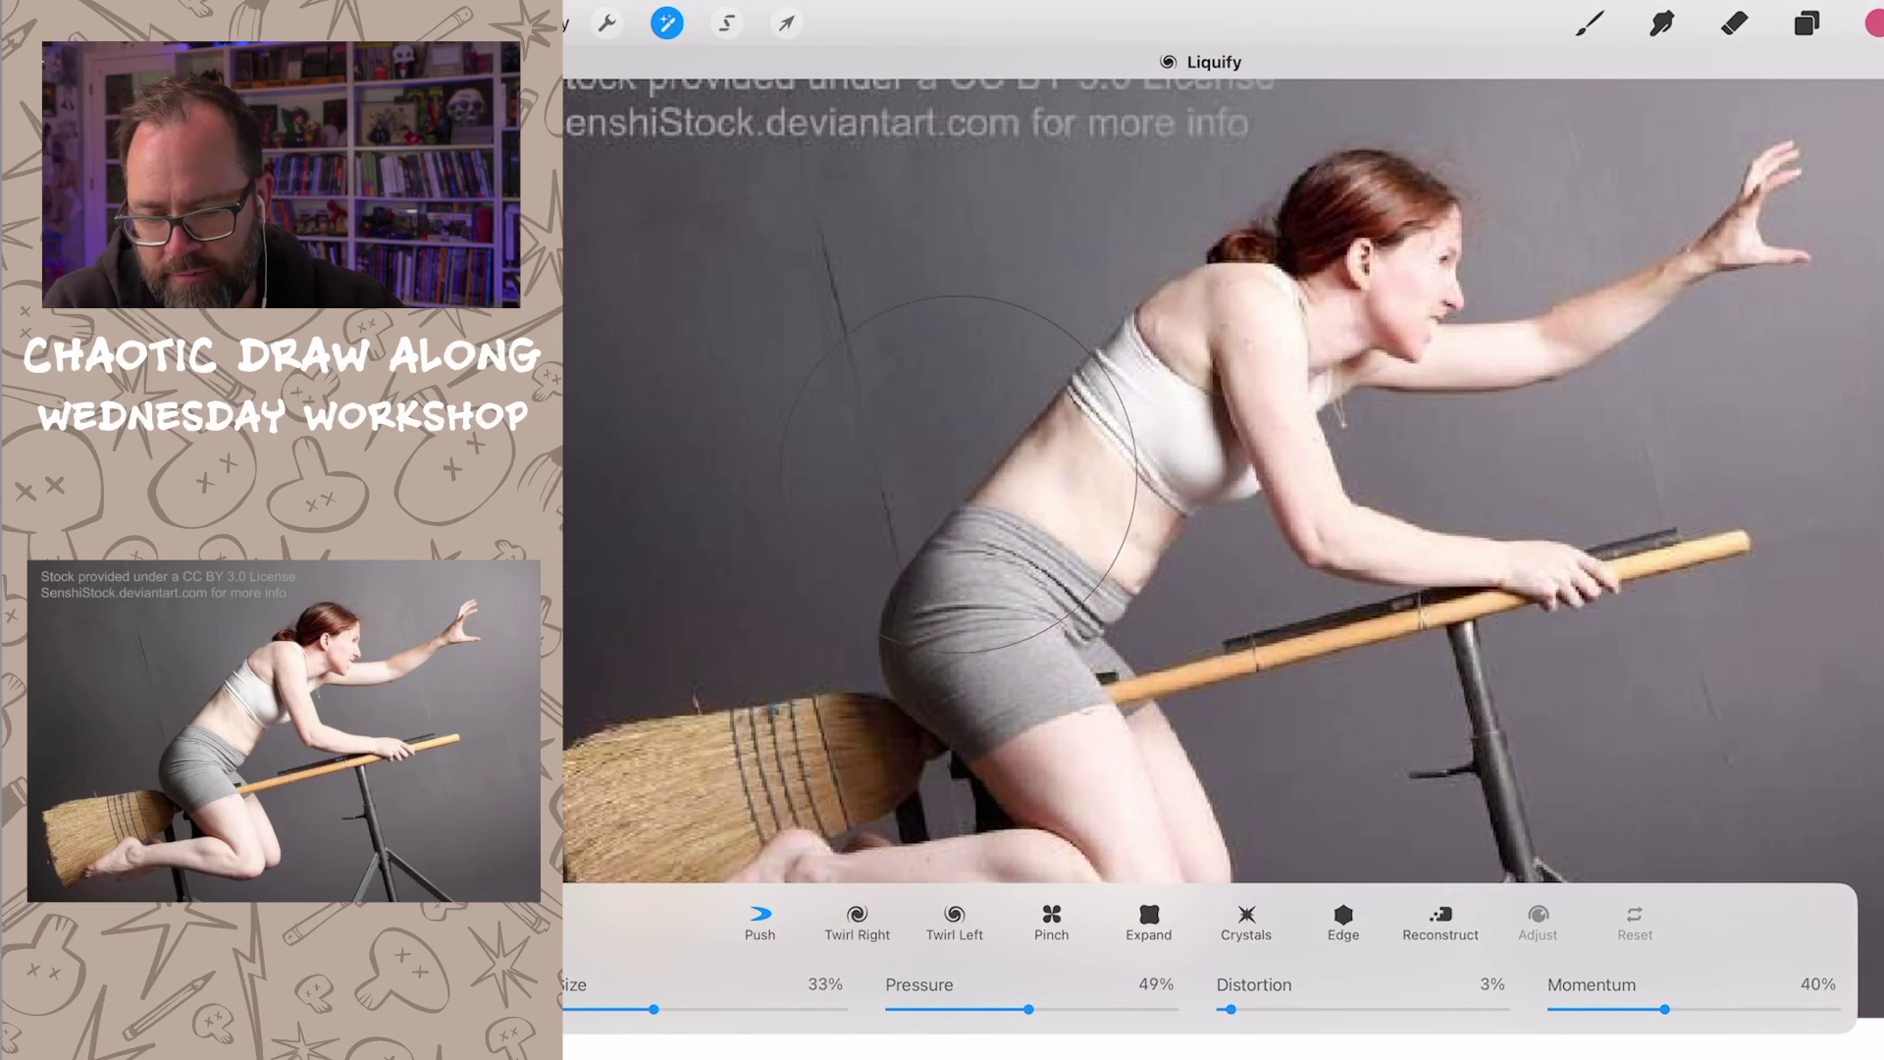
pyautogui.click(1806, 21)
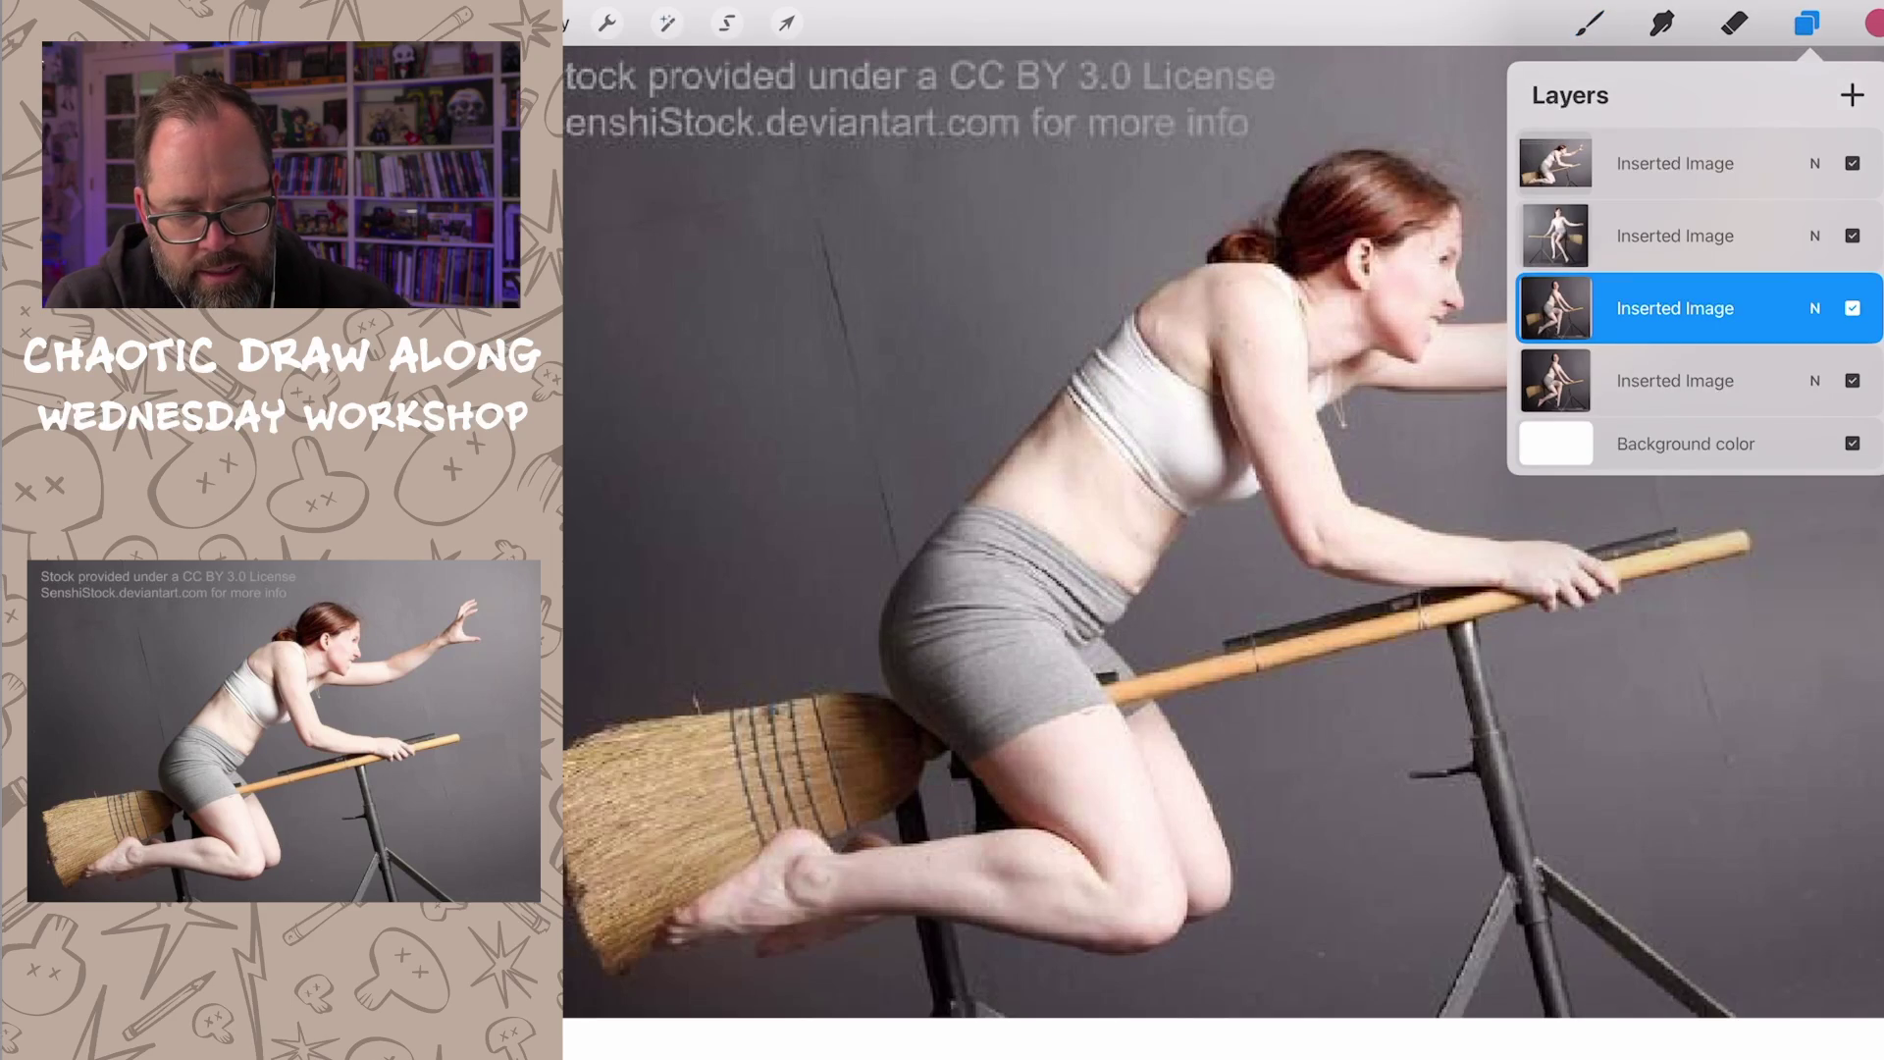
pyautogui.click(1851, 380)
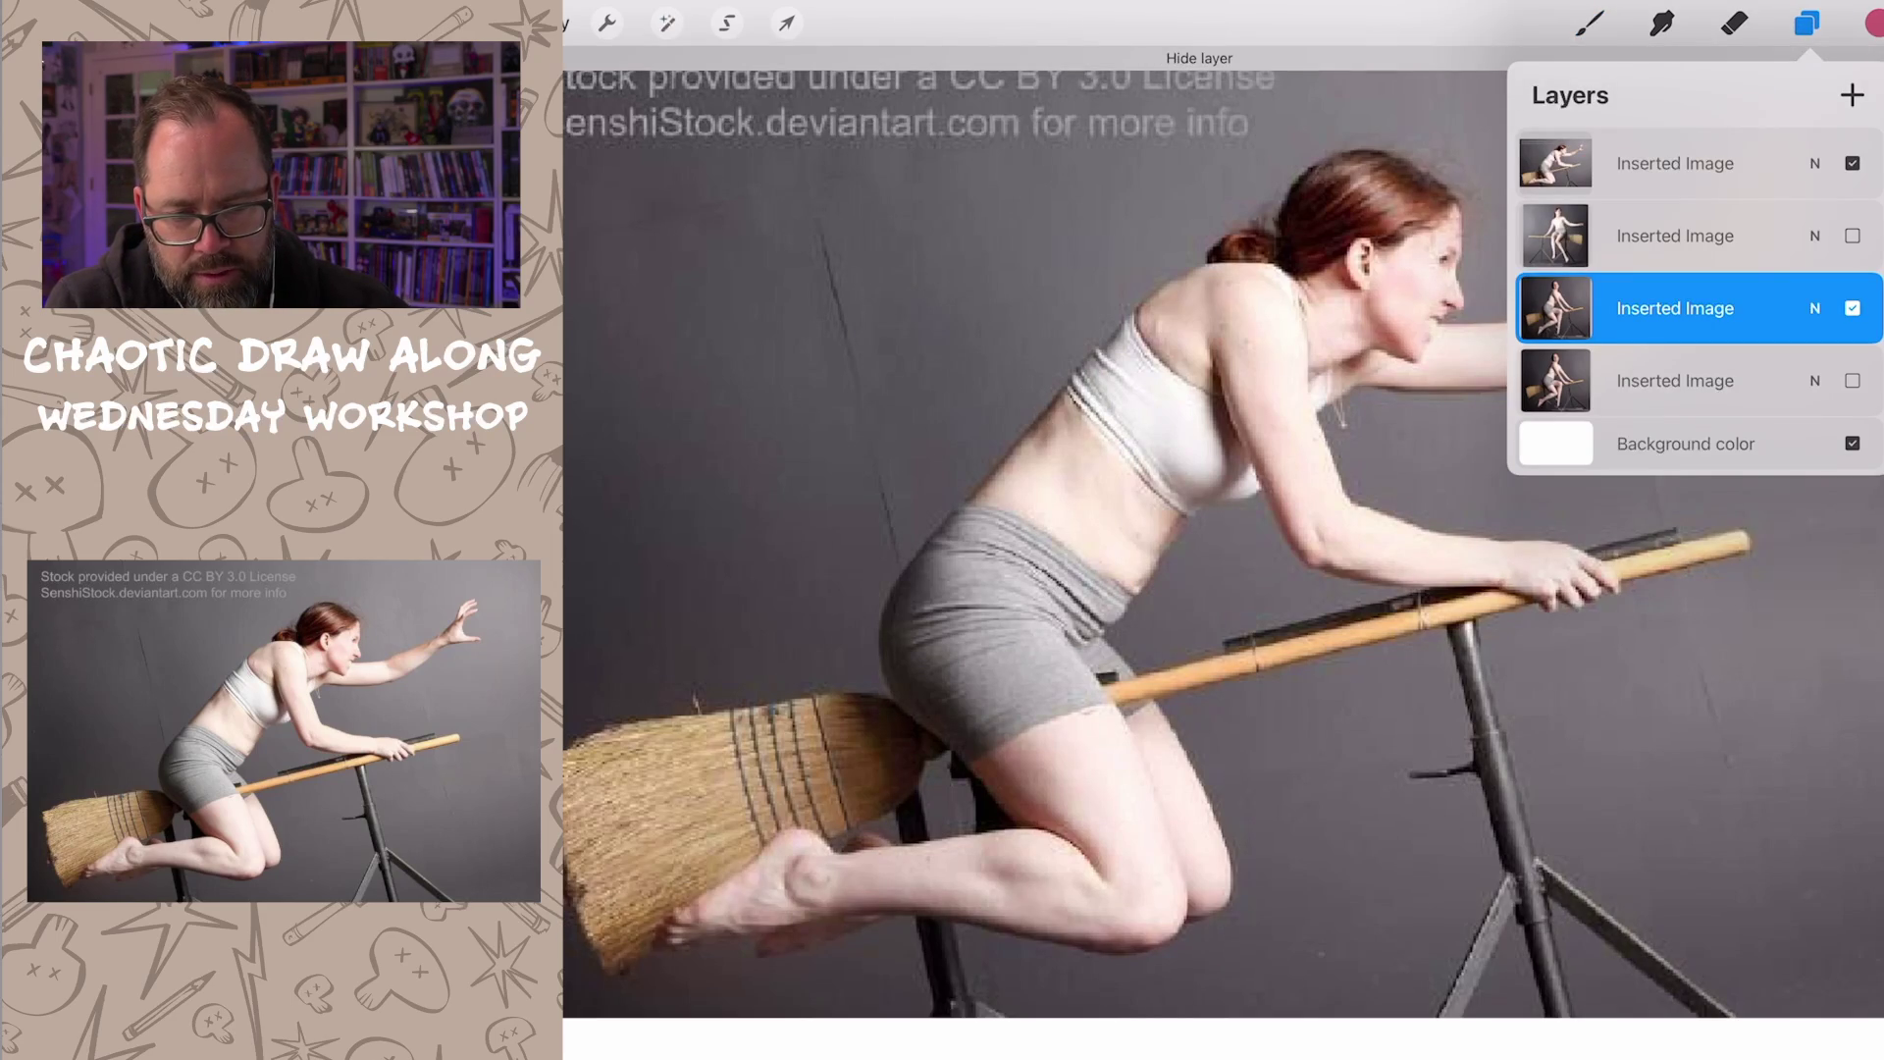
pyautogui.click(1853, 162)
pyautogui.scroll(-5, 1119, 589)
pyautogui.scroll(3, 1075, 647)
pyautogui.scroll(3, 1074, 647)
pyautogui.scroll(2, 1075, 648)
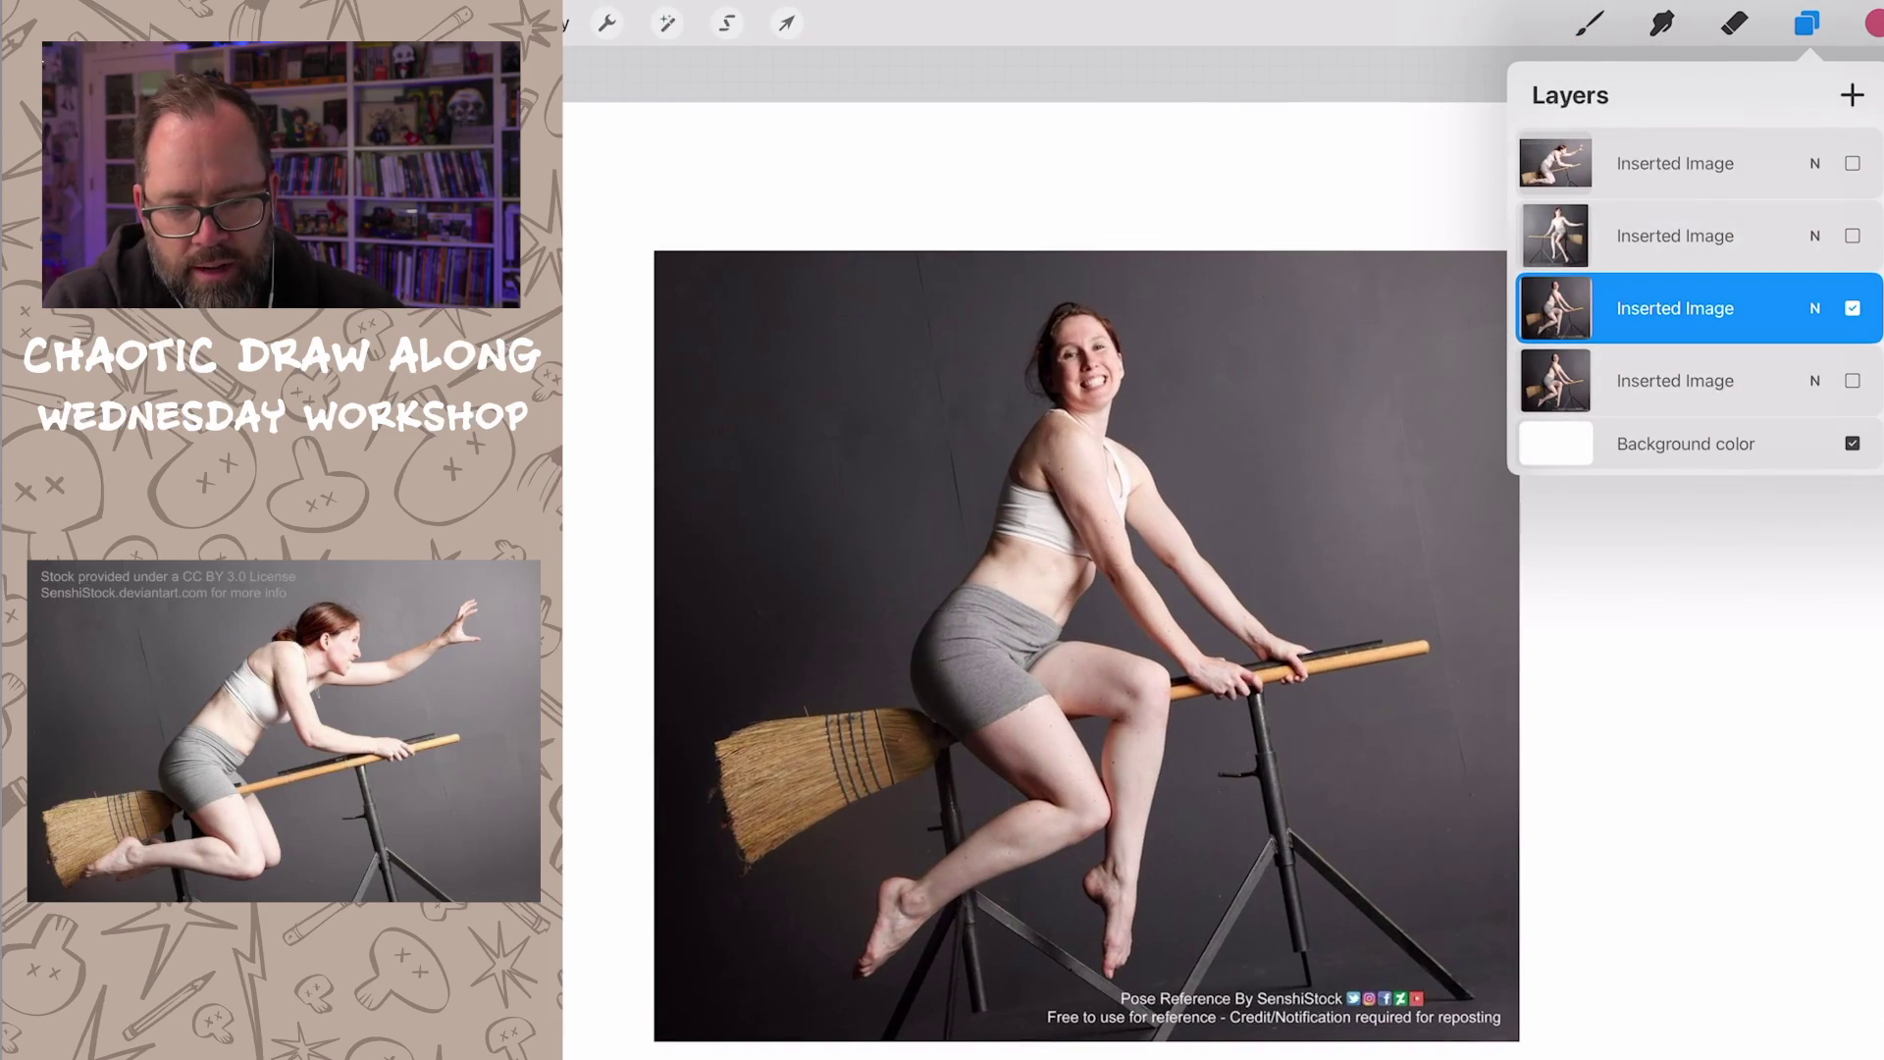
pyautogui.click(666, 22)
pyautogui.click(599, 765)
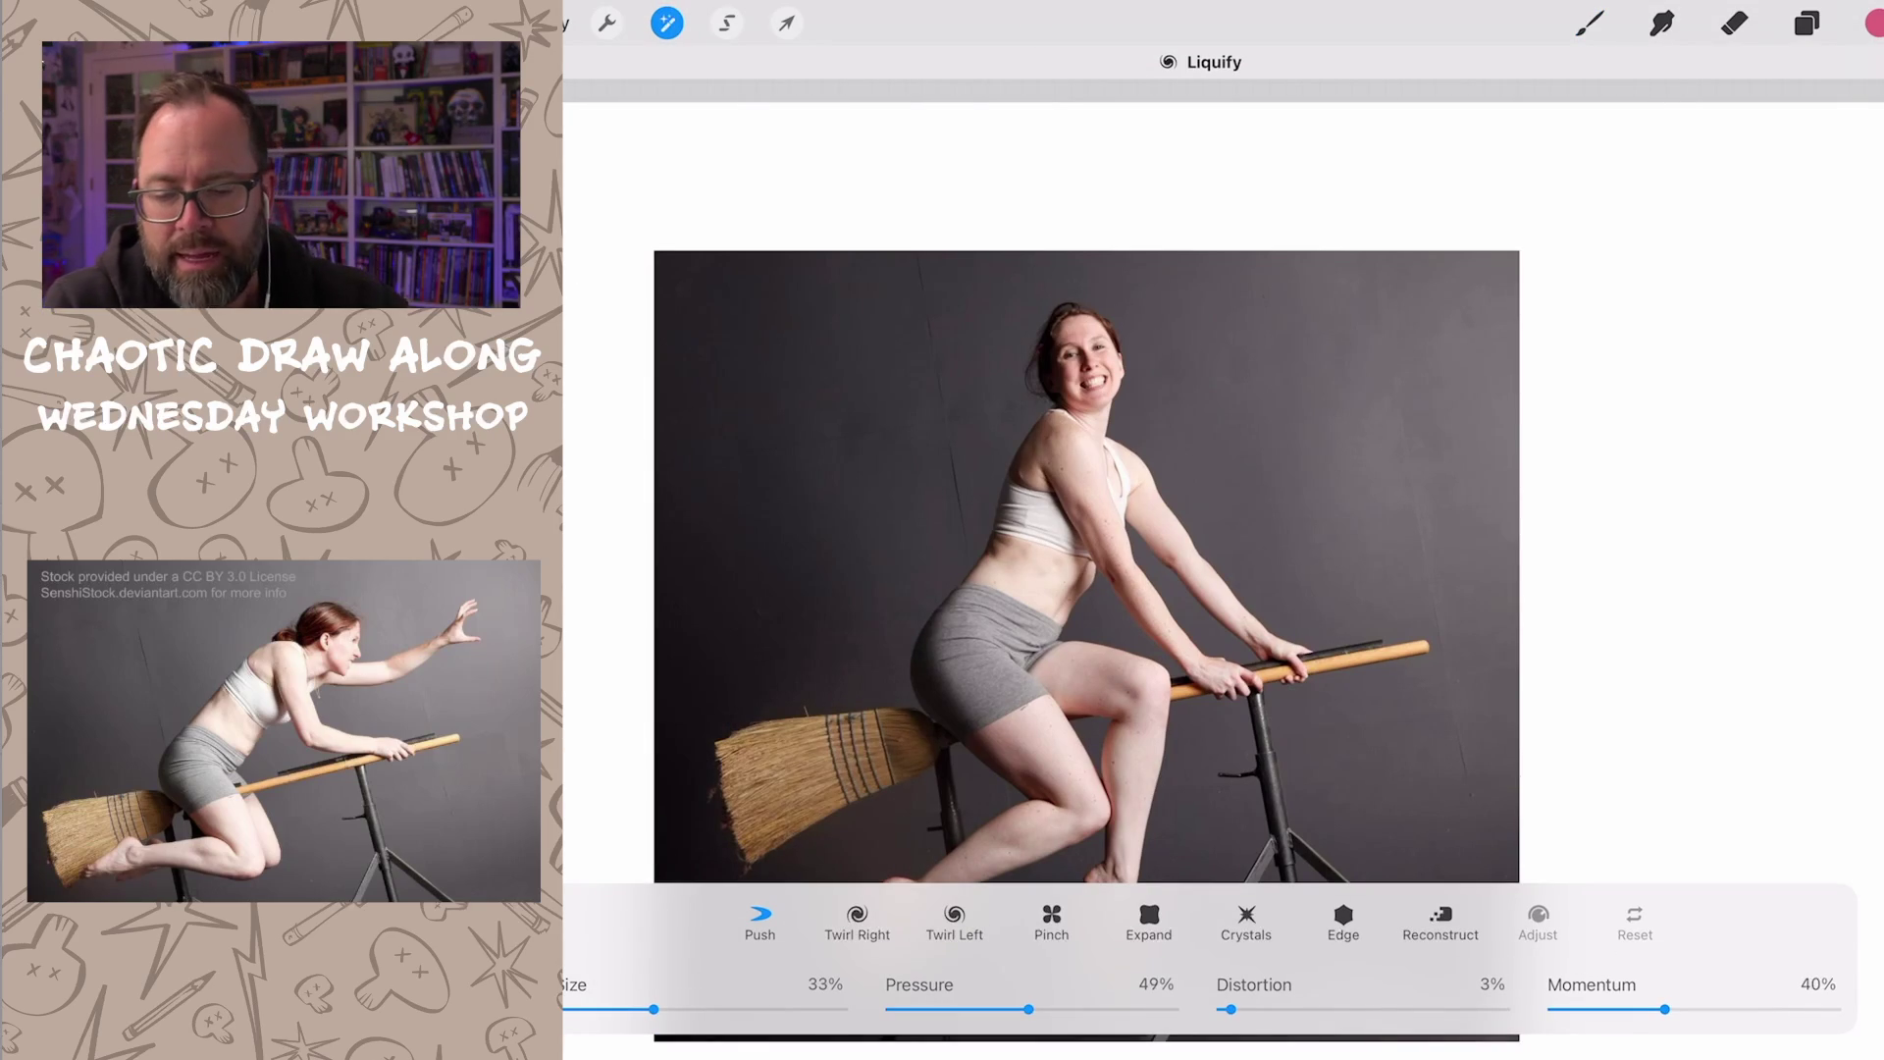
pyautogui.scroll(2, 884, 736)
pyautogui.scroll(3, 883, 737)
pyautogui.scroll(2, 884, 736)
pyautogui.scroll(-3, 1207, 516)
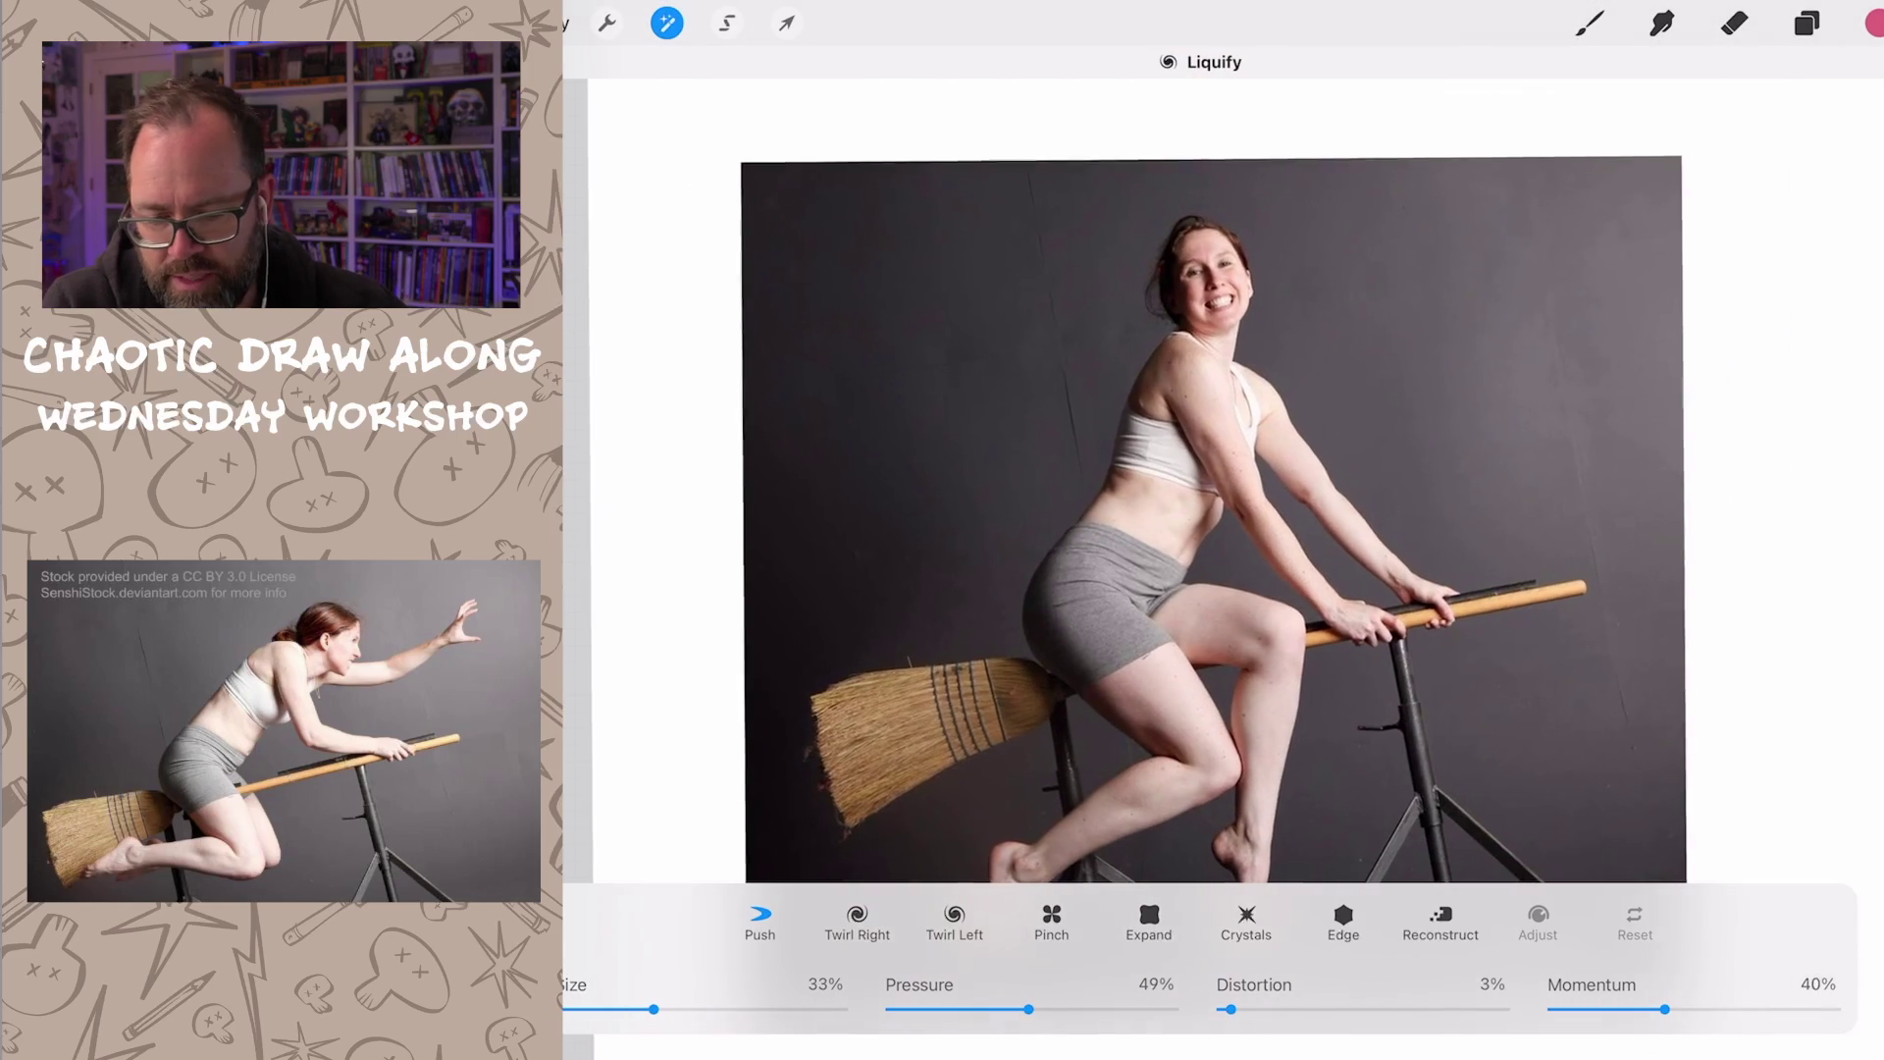
# Step: Push the hips, shorts and seat outward to the left and lower the shorts hem
pyautogui.moveTo(1097, 619); pyautogui.dragTo(1009, 618)
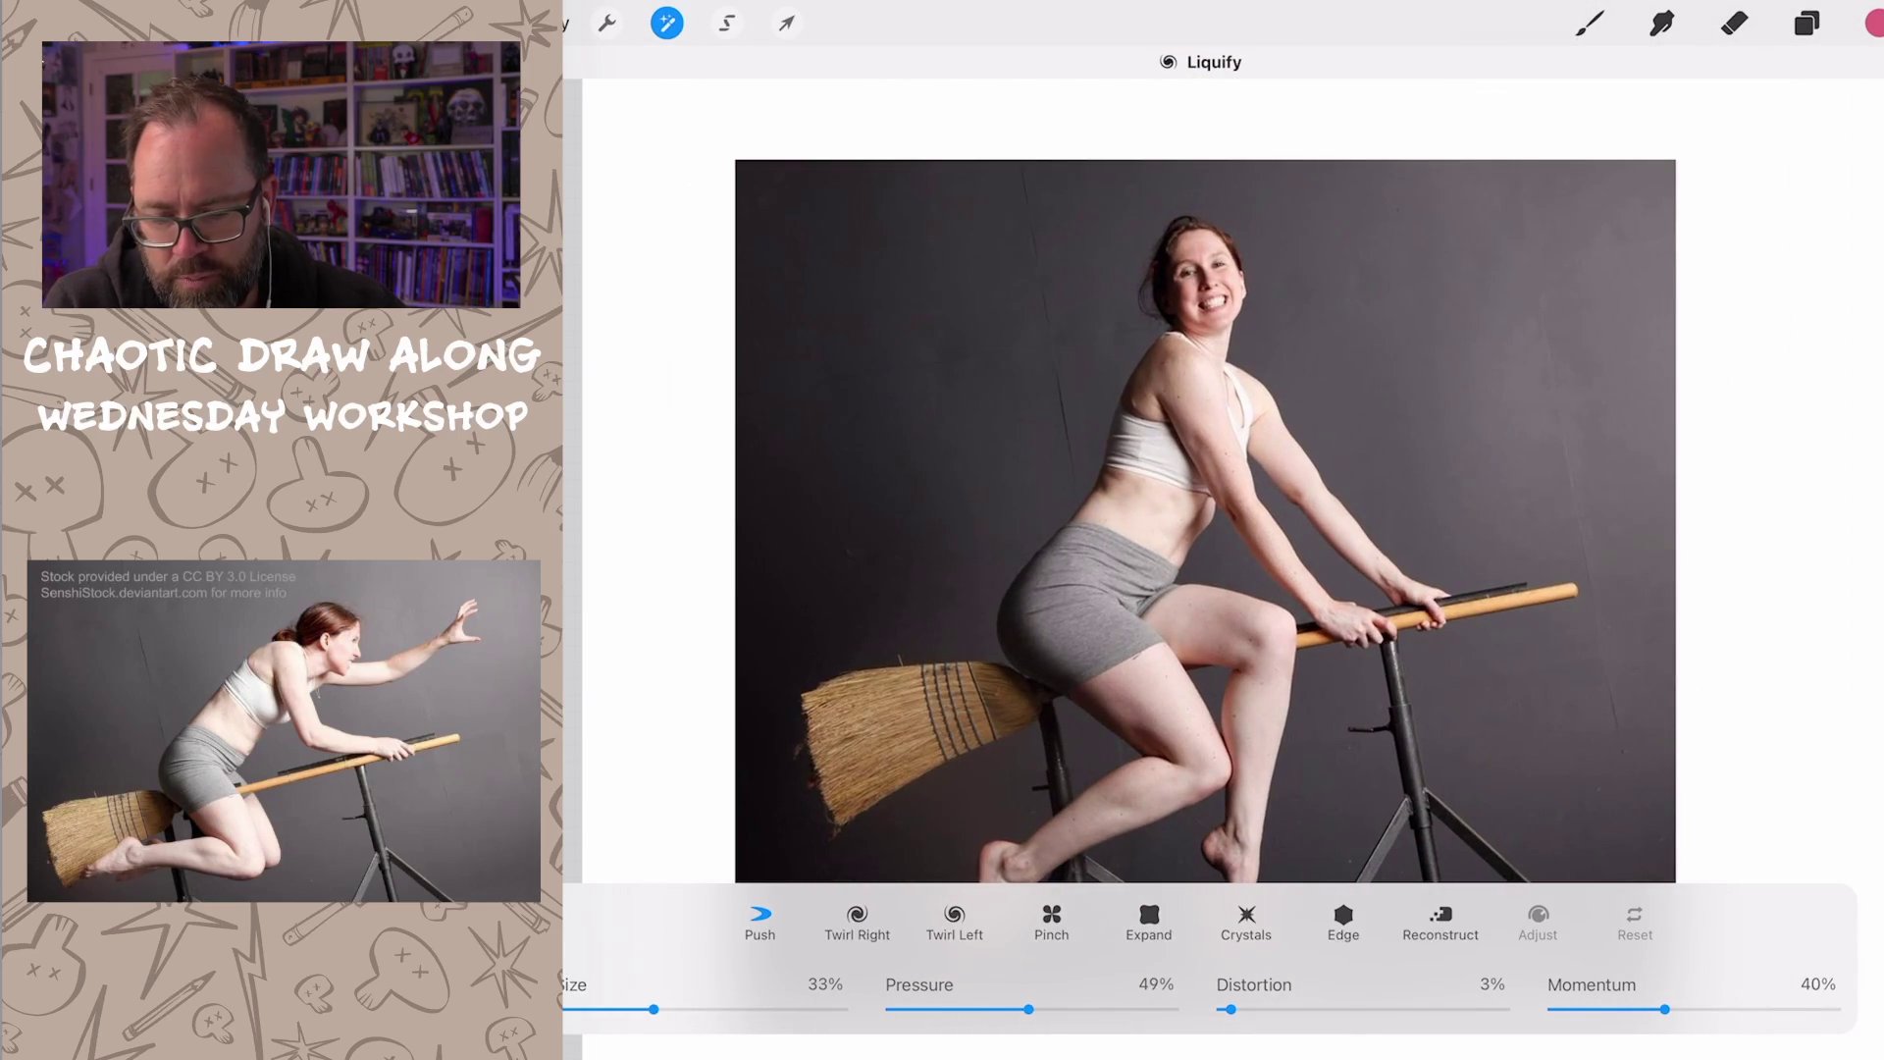
pyautogui.moveTo(653, 1009); pyautogui.dragTo(730, 1008)
pyautogui.moveTo(1177, 560); pyautogui.dragTo(1149, 560)
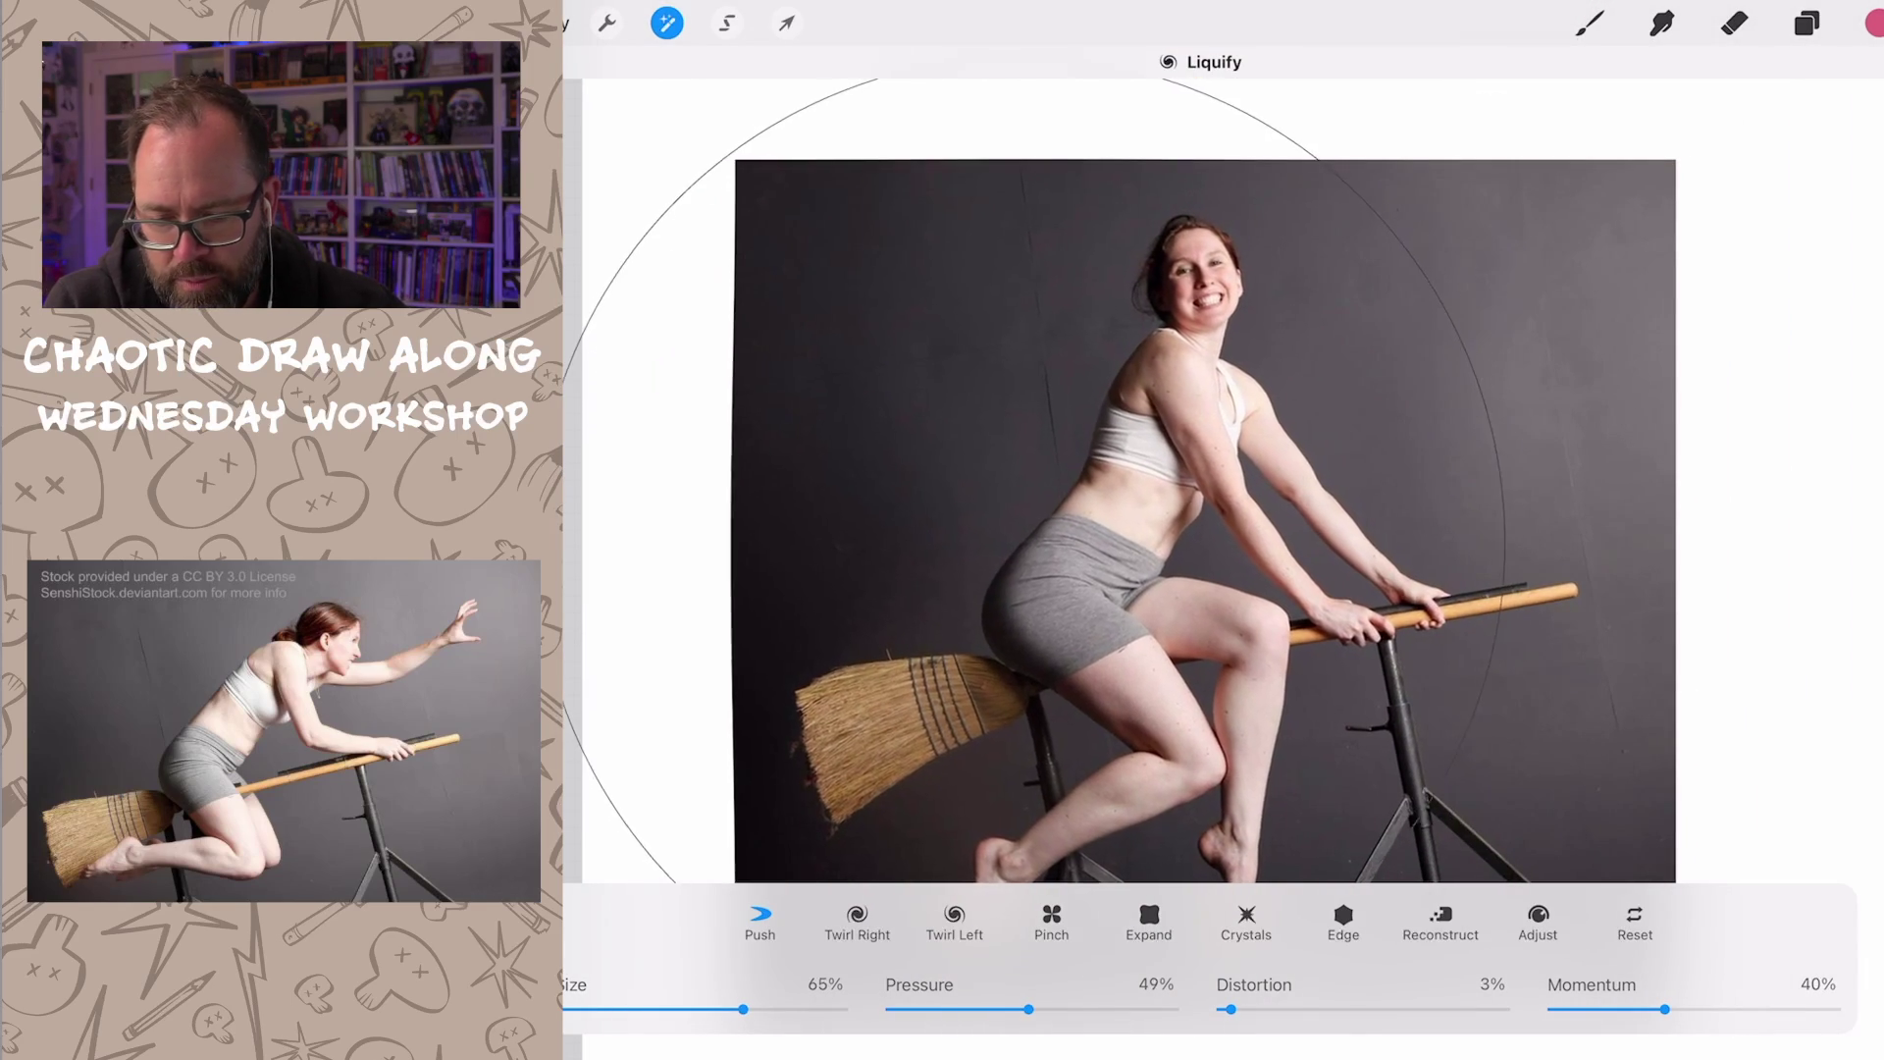
pyautogui.moveTo(730, 1008); pyautogui.dragTo(708, 1009)
pyautogui.moveTo(1266, 589)
pyautogui.mouseDown()
pyautogui.moveTo(1134, 605)
pyautogui.moveTo(1118, 678)
pyautogui.mouseUp()
pyautogui.moveTo(1120, 530)
pyautogui.mouseDown()
pyautogui.moveTo(1060, 560)
pyautogui.moveTo(1105, 618)
pyautogui.mouseUp()
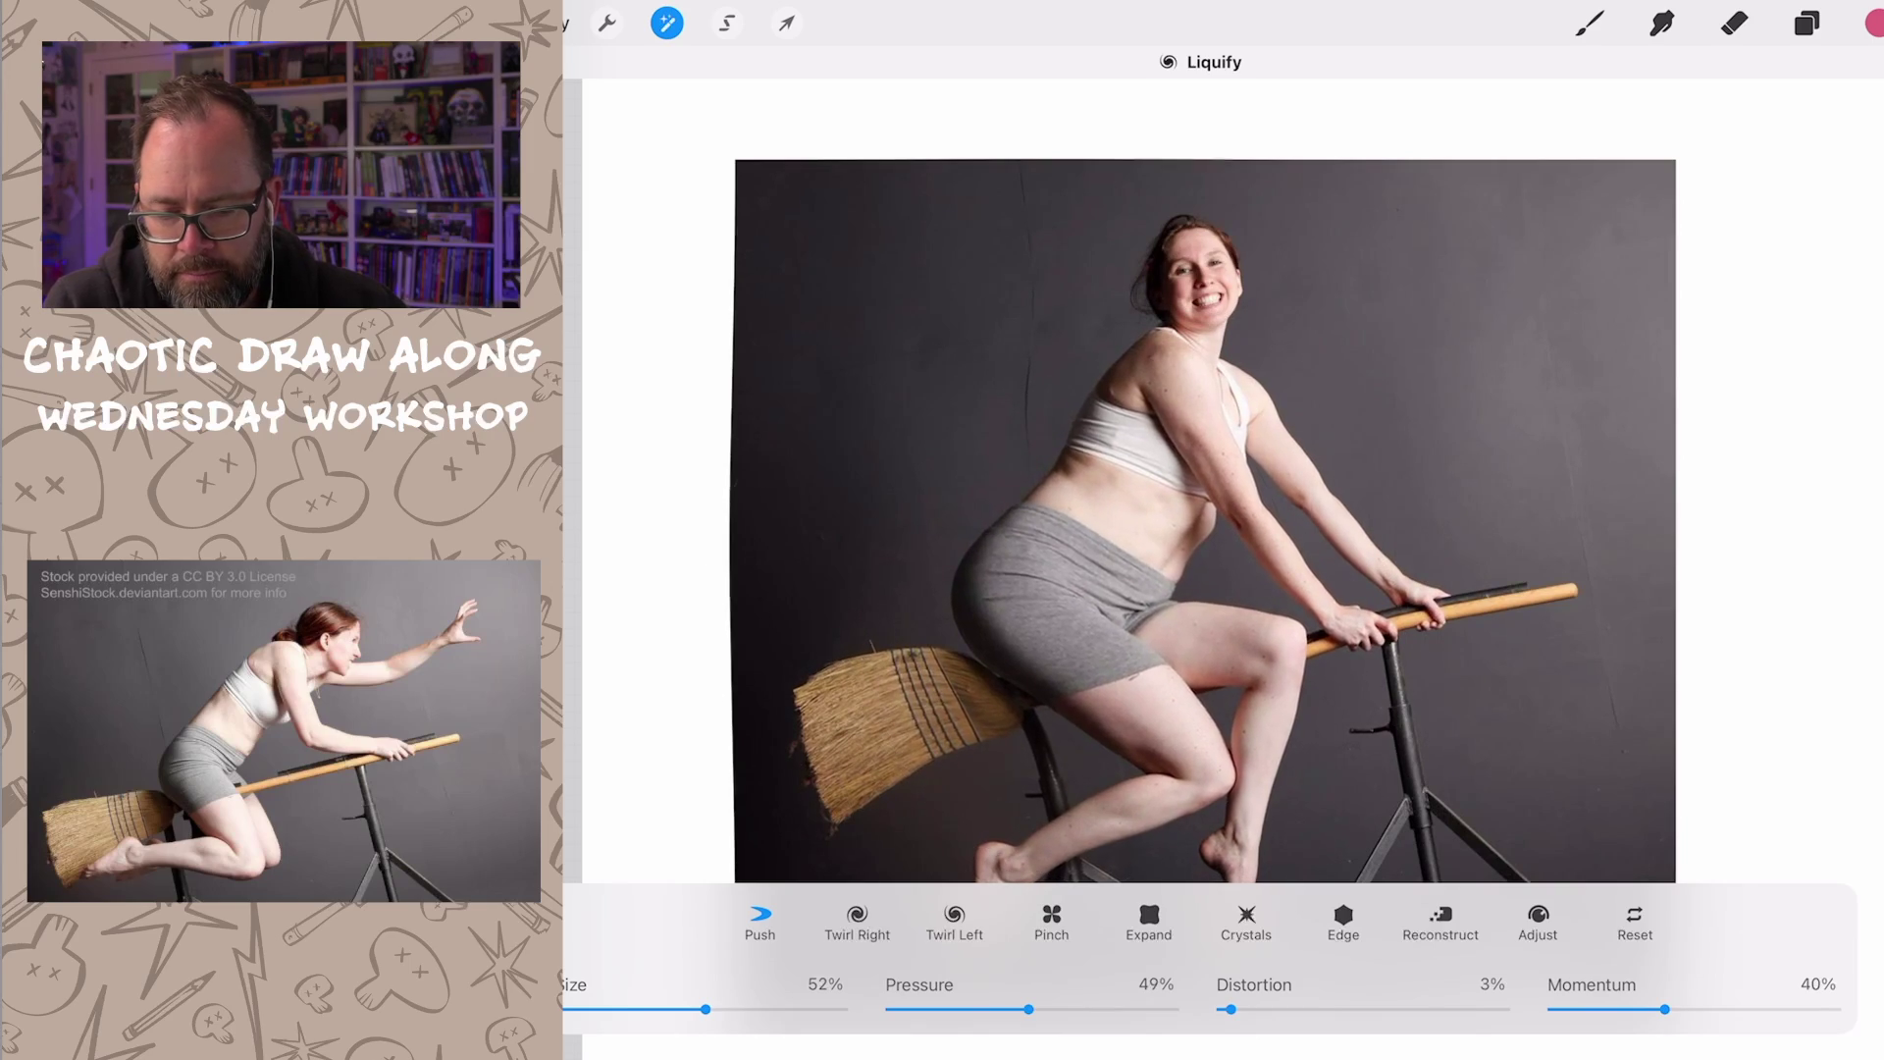
pyautogui.moveTo(1030, 531); pyautogui.dragTo(971, 561)
pyautogui.moveTo(1060, 619); pyautogui.dragTo(1001, 634)
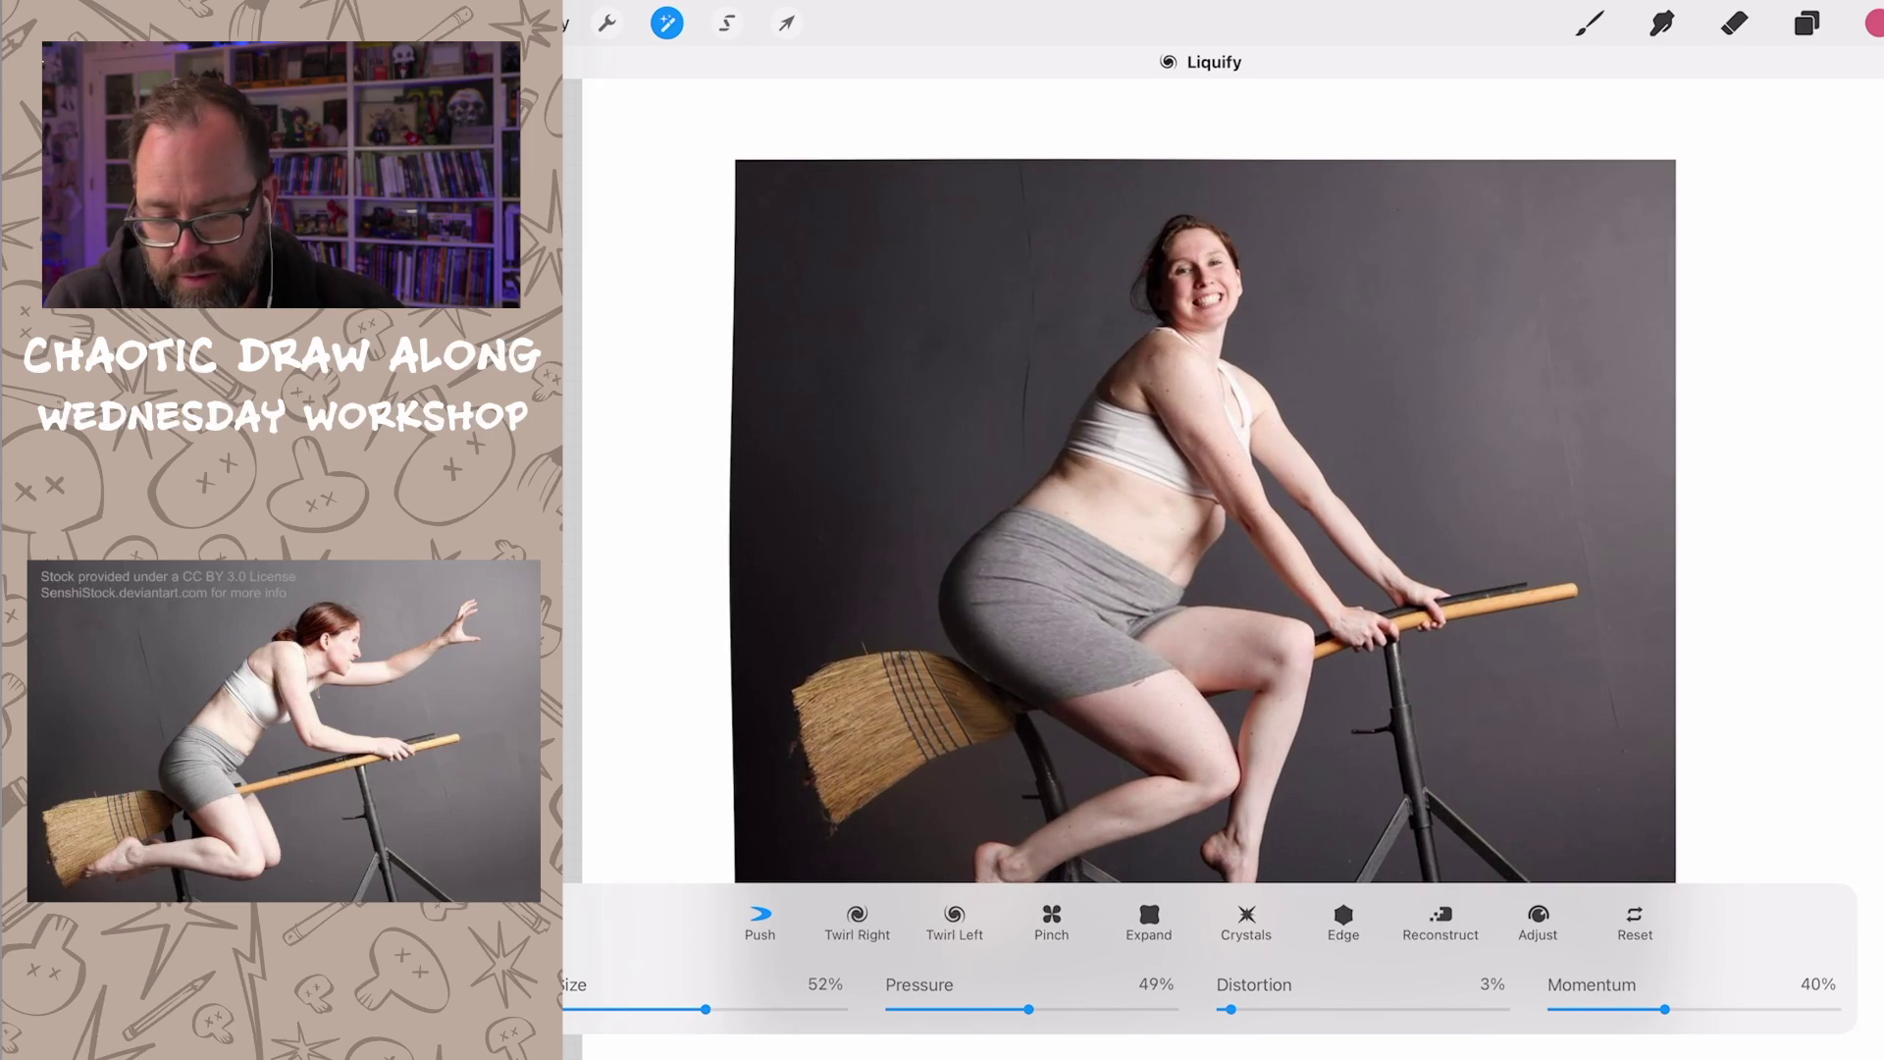
# Step: Refine the waist, buttock, thigh and knee contours with a resized brush
pyautogui.moveTo(706, 1008); pyautogui.dragTo(716, 1009)
pyautogui.moveTo(1118, 559); pyautogui.dragTo(1163, 619)
pyautogui.moveTo(1296, 500)
pyautogui.mouseDown()
pyautogui.moveTo(1310, 589)
pyautogui.moveTo(1267, 796)
pyautogui.mouseUp()
pyautogui.moveTo(711, 1009); pyautogui.dragTo(673, 1009)
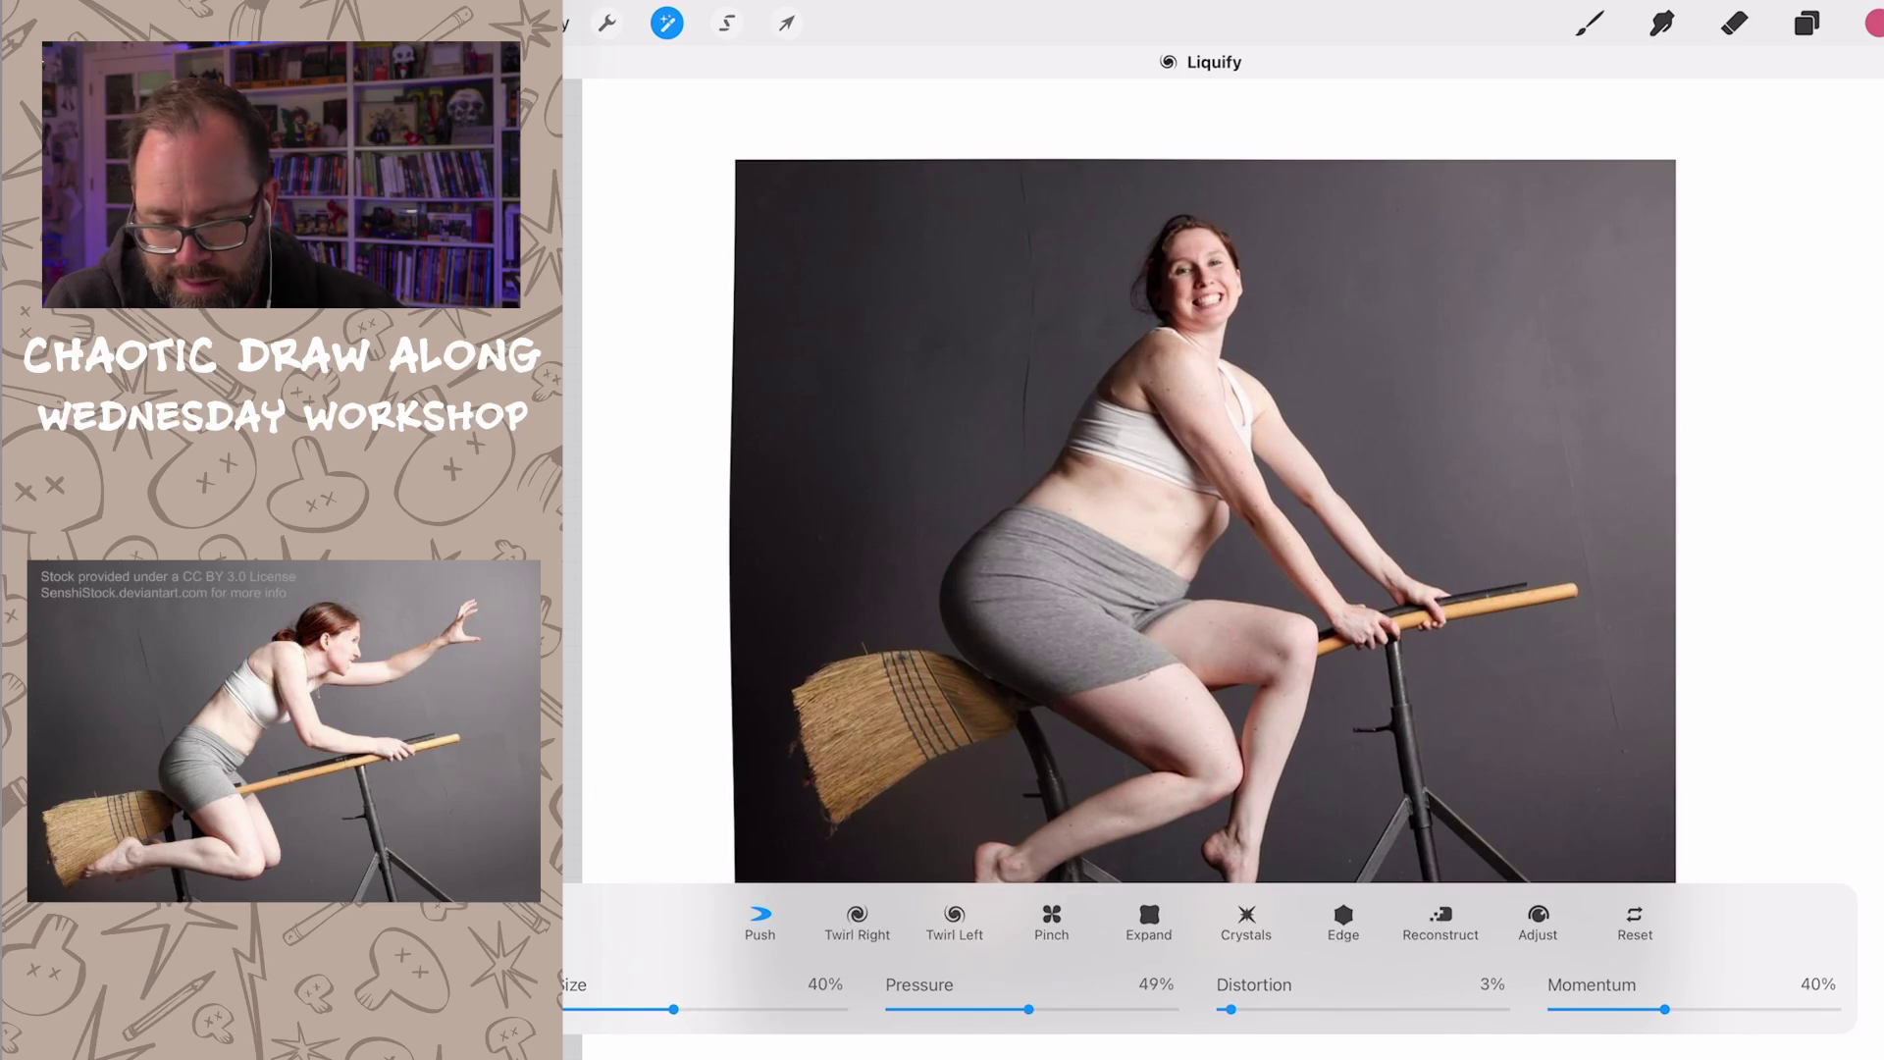
pyautogui.moveTo(1031, 736); pyautogui.dragTo(1163, 840)
pyautogui.moveTo(987, 692); pyautogui.dragTo(1119, 780)
pyautogui.moveTo(928, 589)
pyautogui.mouseDown()
pyautogui.moveTo(1075, 744)
pyautogui.moveTo(1015, 677)
pyautogui.mouseUp()
pyautogui.moveTo(1281, 618); pyautogui.dragTo(1251, 515)
pyautogui.moveTo(1178, 589)
pyautogui.mouseDown()
pyautogui.moveTo(1210, 555)
pyautogui.moveTo(1207, 589)
pyautogui.moveTo(1281, 693)
pyautogui.mouseUp()
pyautogui.moveTo(1295, 588); pyautogui.dragTo(1267, 706)
pyautogui.moveTo(1149, 737); pyautogui.dragTo(1238, 810)
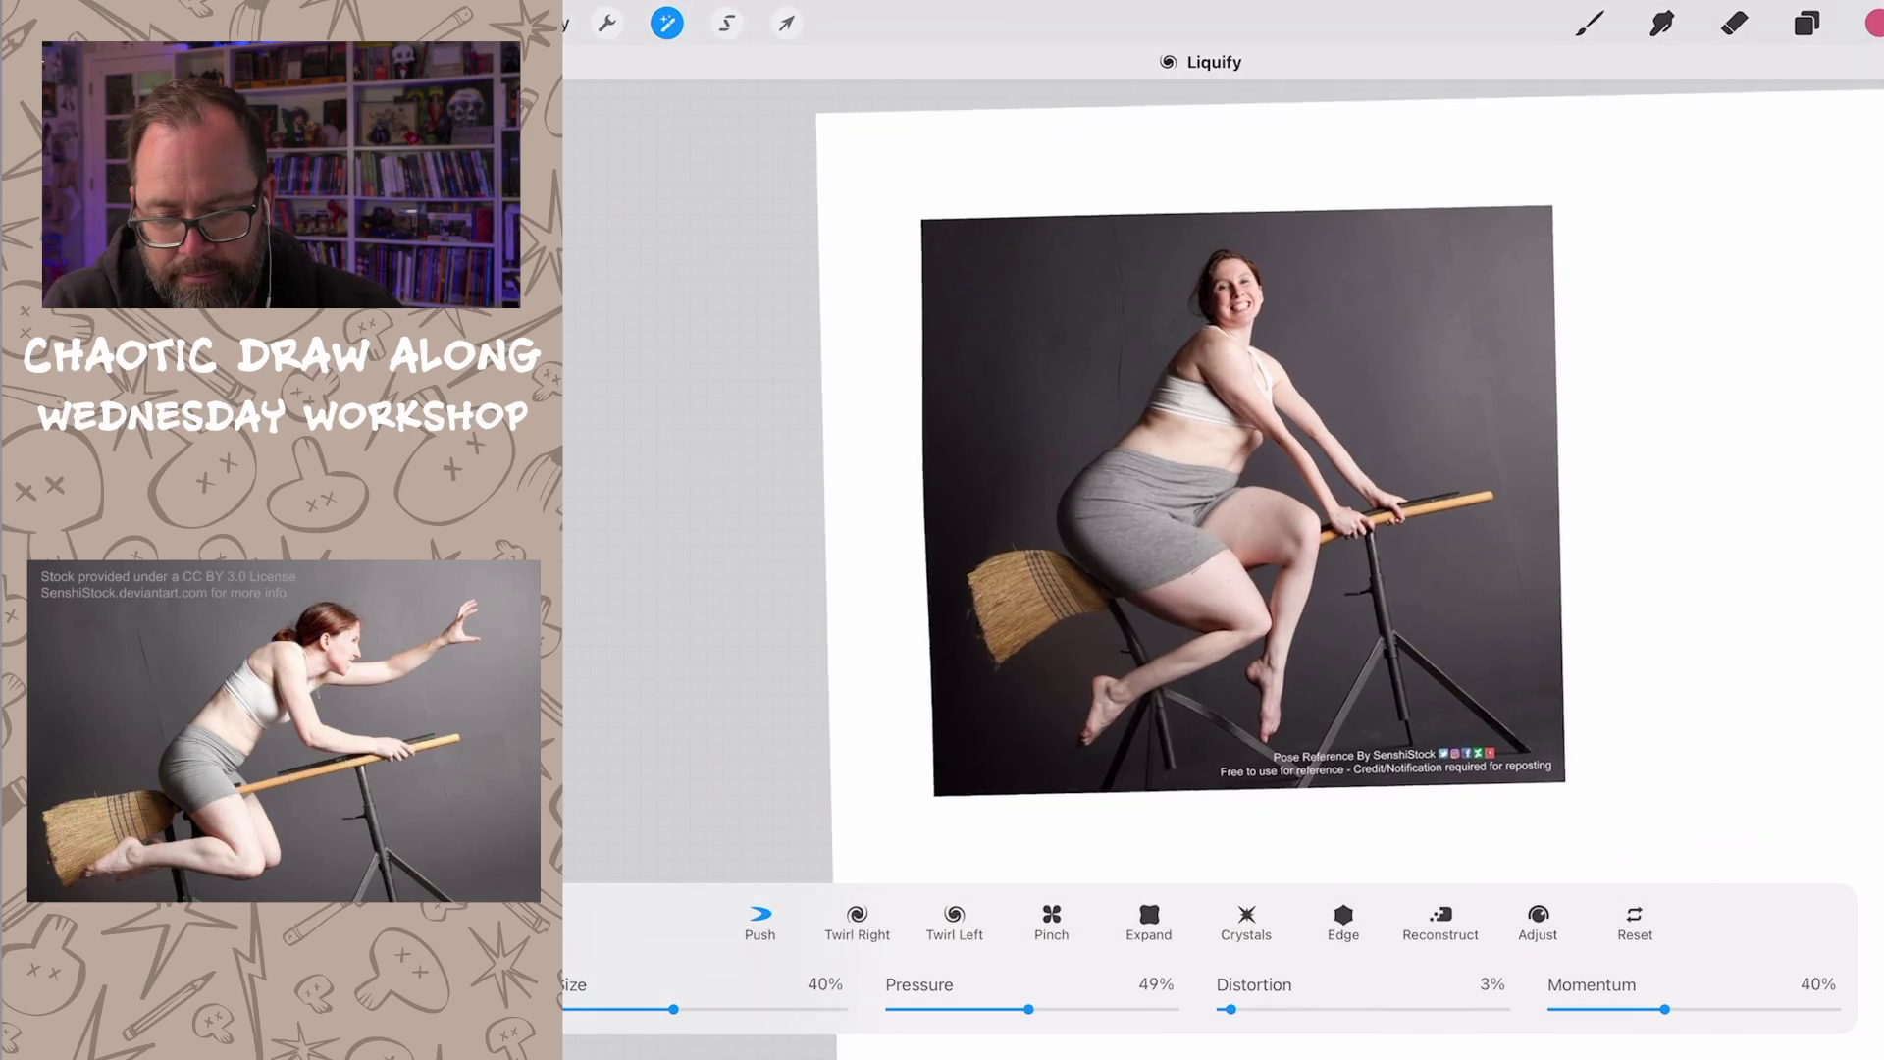
pyautogui.scroll(-3, 1204, 516)
pyautogui.scroll(1, 1207, 443)
# Step: Shift the feet and lower legs over to the right
pyautogui.moveTo(1010, 716); pyautogui.dragTo(1179, 575)
pyautogui.moveTo(1060, 677)
pyautogui.mouseDown()
pyautogui.moveTo(1120, 736)
pyautogui.moveTo(1090, 633)
pyautogui.moveTo(1148, 604)
pyautogui.mouseUp()
pyautogui.moveTo(1177, 752)
pyautogui.mouseDown()
pyautogui.moveTo(1280, 692)
pyautogui.moveTo(1222, 618)
pyautogui.moveTo(1252, 721)
pyautogui.mouseUp()
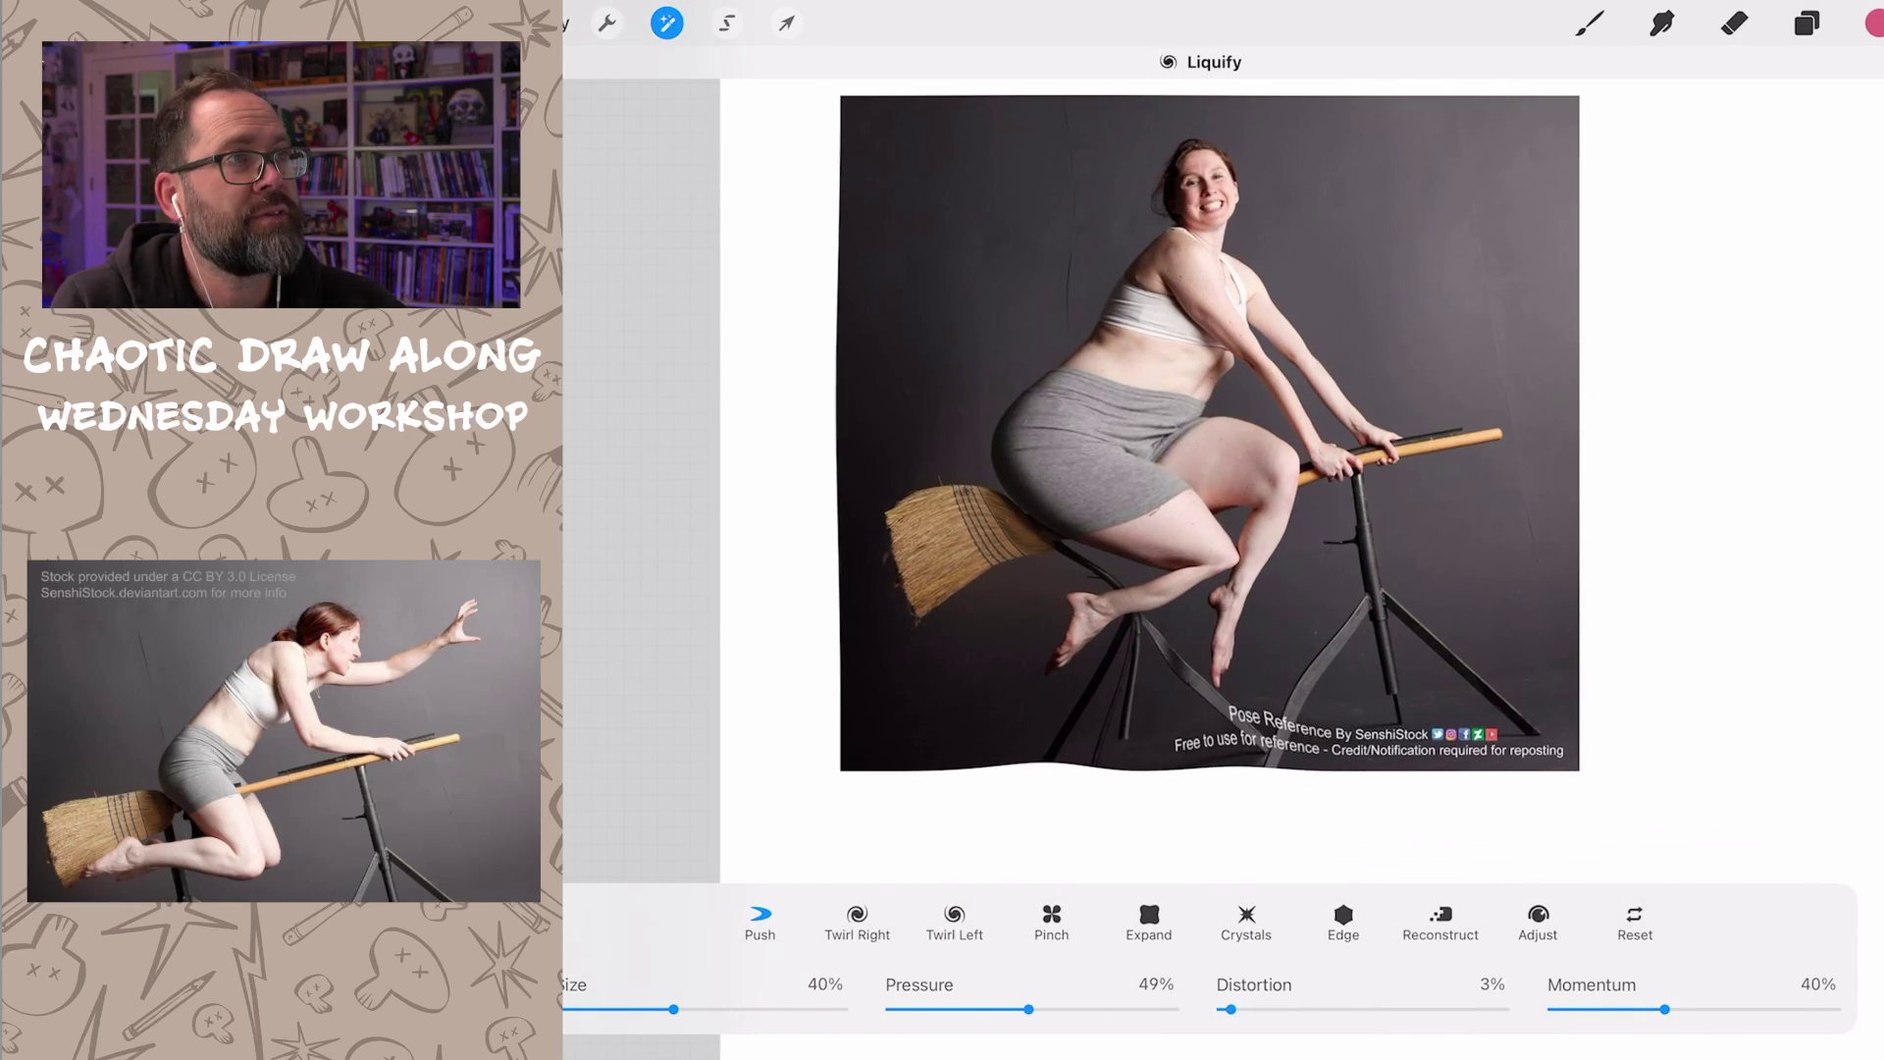
pyautogui.scroll(3, 1177, 487)
pyautogui.scroll(2, 1179, 486)
pyautogui.scroll(2, 1178, 485)
# Step: Reshape the calf, knee and thigh with a smaller Liquify brush
pyautogui.moveTo(1207, 648); pyautogui.dragTo(1207, 618)
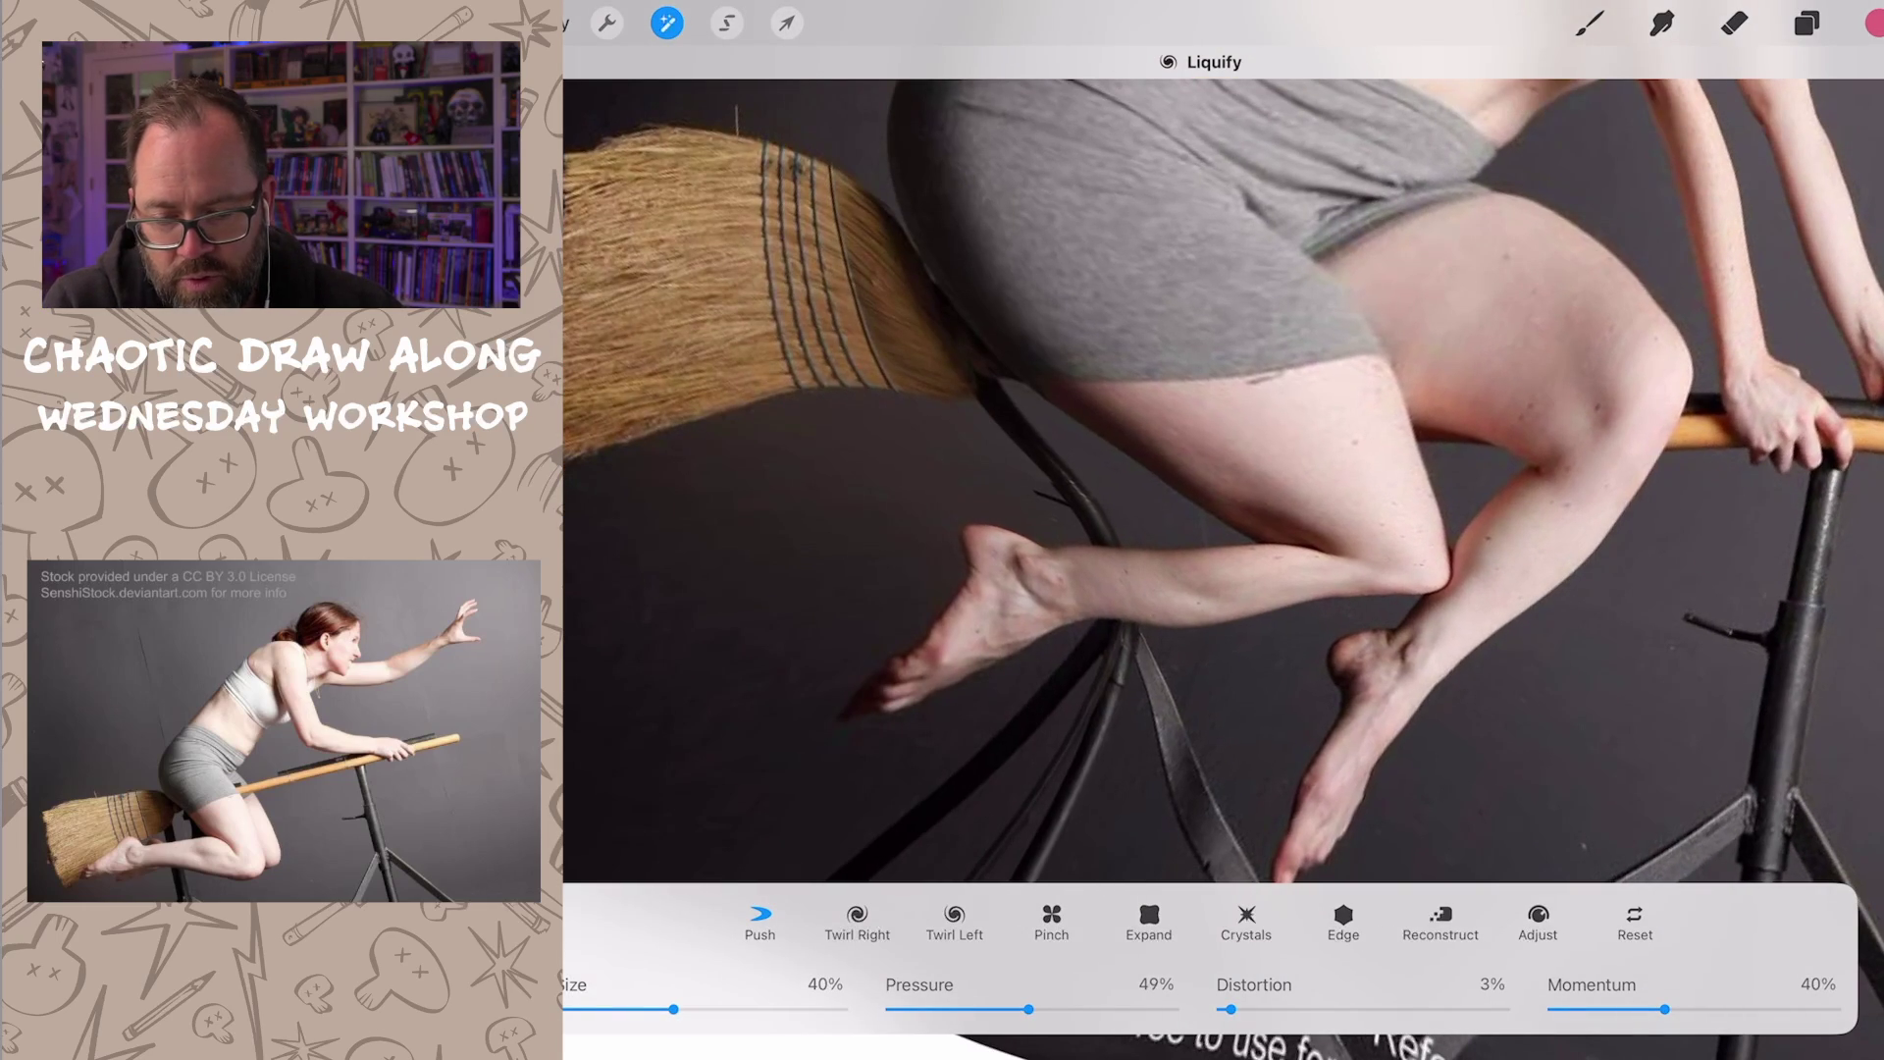
pyautogui.moveTo(673, 1008); pyautogui.dragTo(631, 1008)
pyautogui.moveTo(1225, 508)
pyautogui.mouseDown()
pyautogui.moveTo(1243, 486)
pyautogui.moveTo(1200, 485)
pyautogui.mouseUp()
pyautogui.scroll(-5, 1222, 486)
pyautogui.scroll(5, 1221, 486)
pyautogui.moveTo(1266, 544)
pyautogui.mouseDown()
pyautogui.moveTo(1273, 574)
pyautogui.moveTo(1288, 546)
pyautogui.mouseUp()
pyautogui.scroll(-3, 1222, 487)
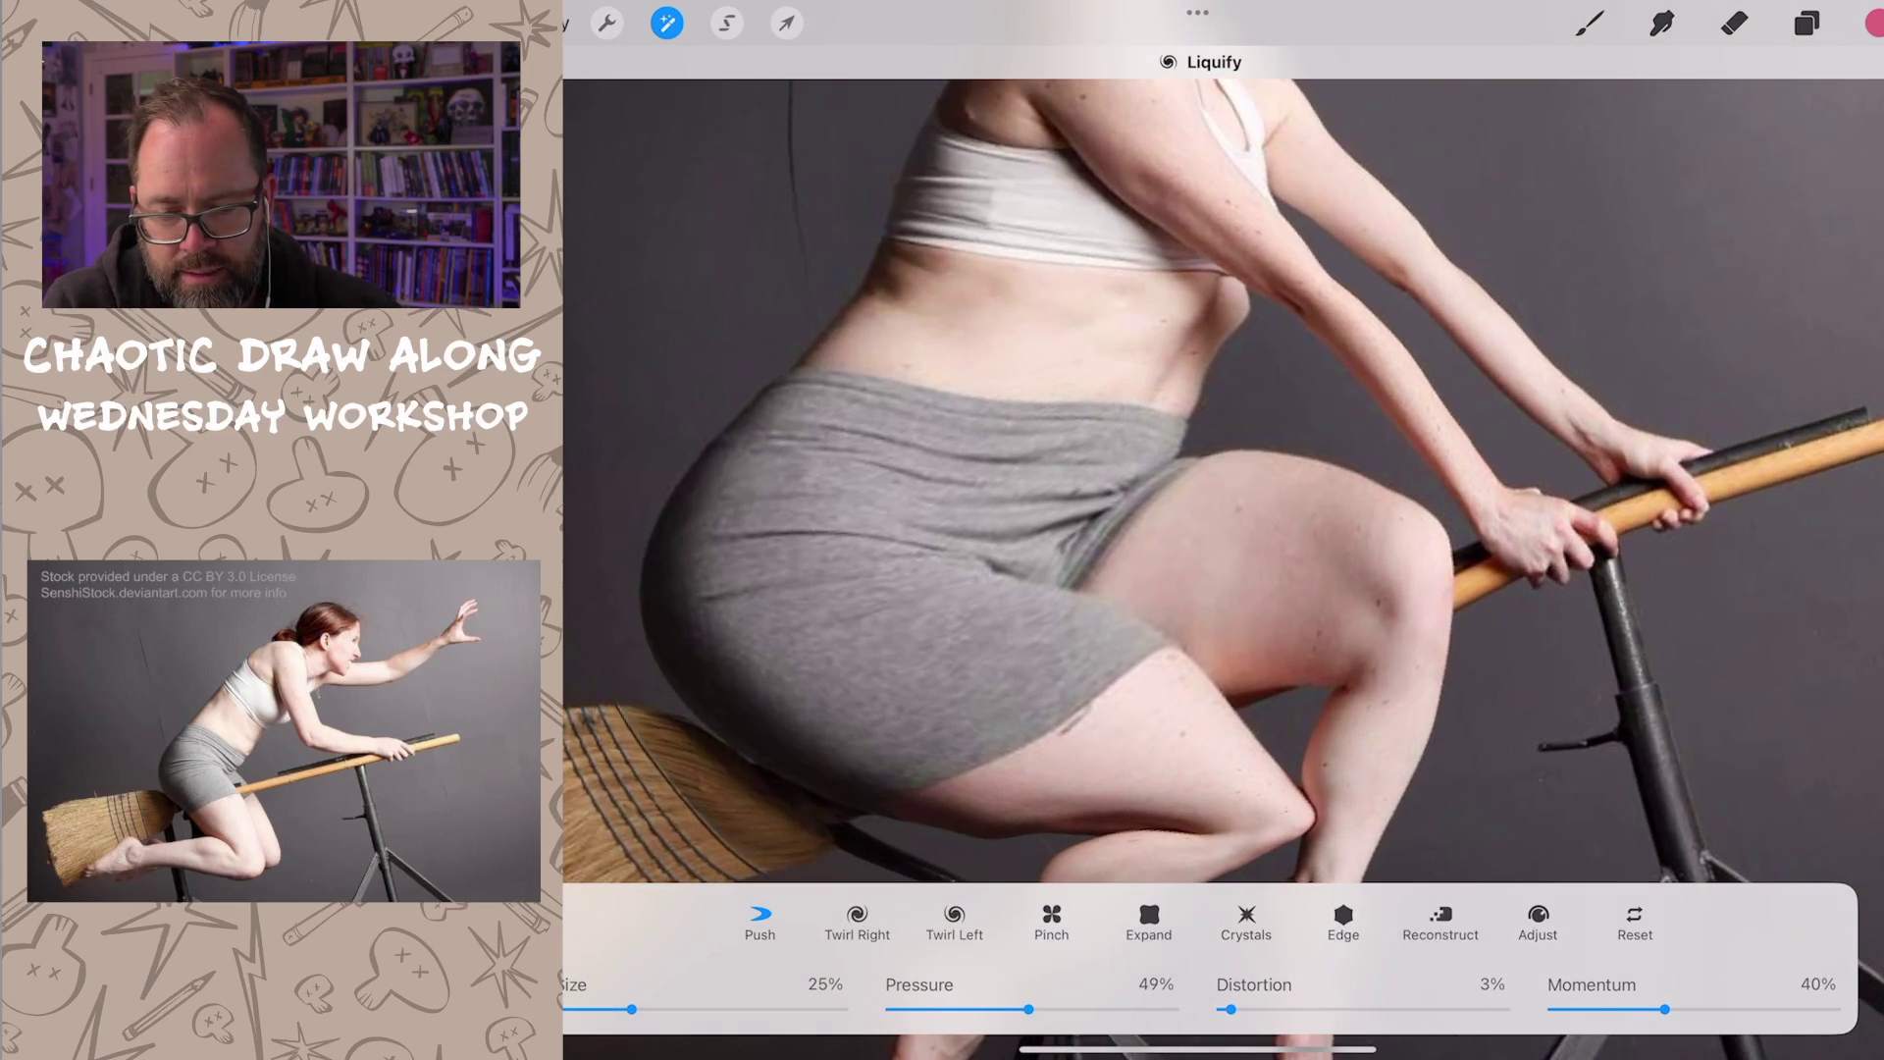
pyautogui.moveTo(1207, 426); pyautogui.dragTo(1296, 457)
pyautogui.moveTo(1414, 441)
pyautogui.mouseDown()
pyautogui.moveTo(1340, 502)
pyautogui.moveTo(1370, 530)
pyautogui.mouseUp()
pyautogui.scroll(-2, 1223, 487)
pyautogui.scroll(-5, 1221, 485)
pyautogui.scroll(2, 1222, 487)
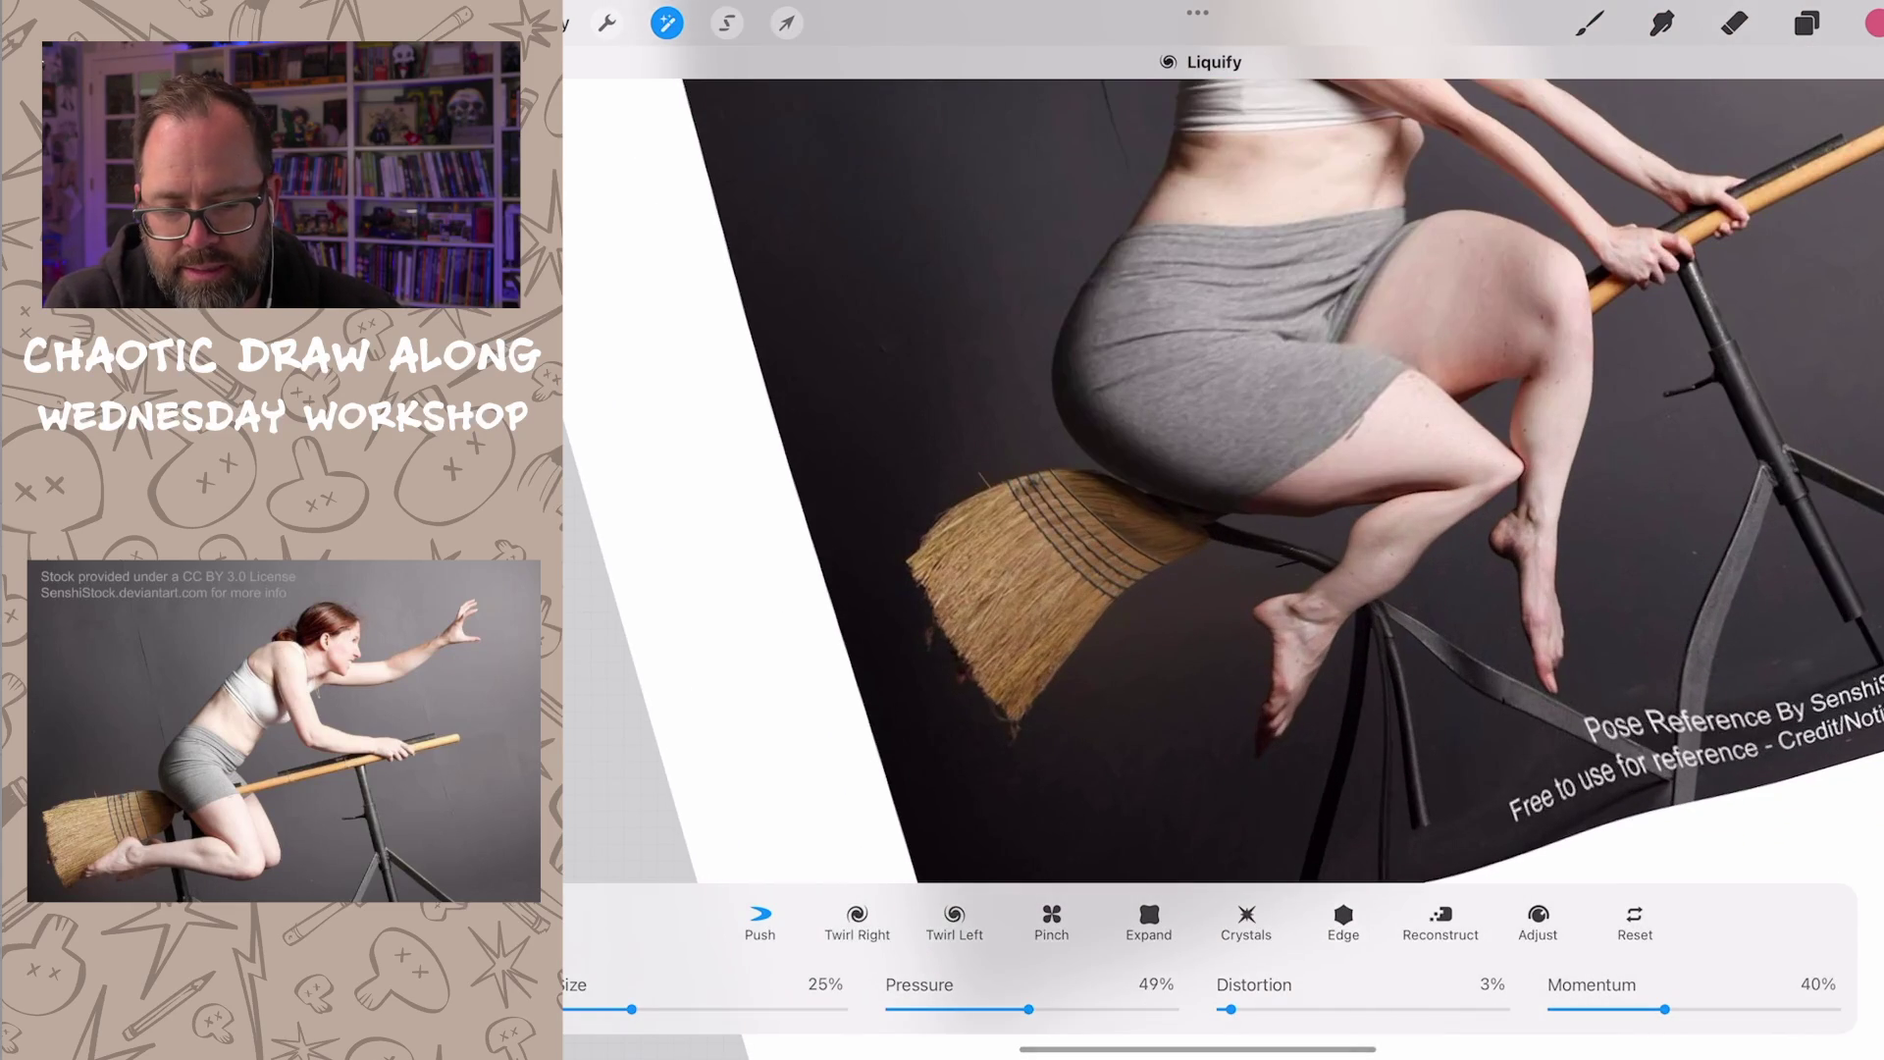
# Step: Reshape the buttock edge so the shorts bulge lower near the broom
pyautogui.moveTo(1193, 478)
pyautogui.mouseDown()
pyautogui.moveTo(1145, 445)
pyautogui.moveTo(1108, 450)
pyautogui.moveTo(1134, 500)
pyautogui.moveTo(1362, 567)
pyautogui.mouseUp()
pyautogui.moveTo(1311, 494)
pyautogui.mouseDown()
pyautogui.moveTo(1391, 545)
pyautogui.moveTo(1420, 536)
pyautogui.mouseUp()
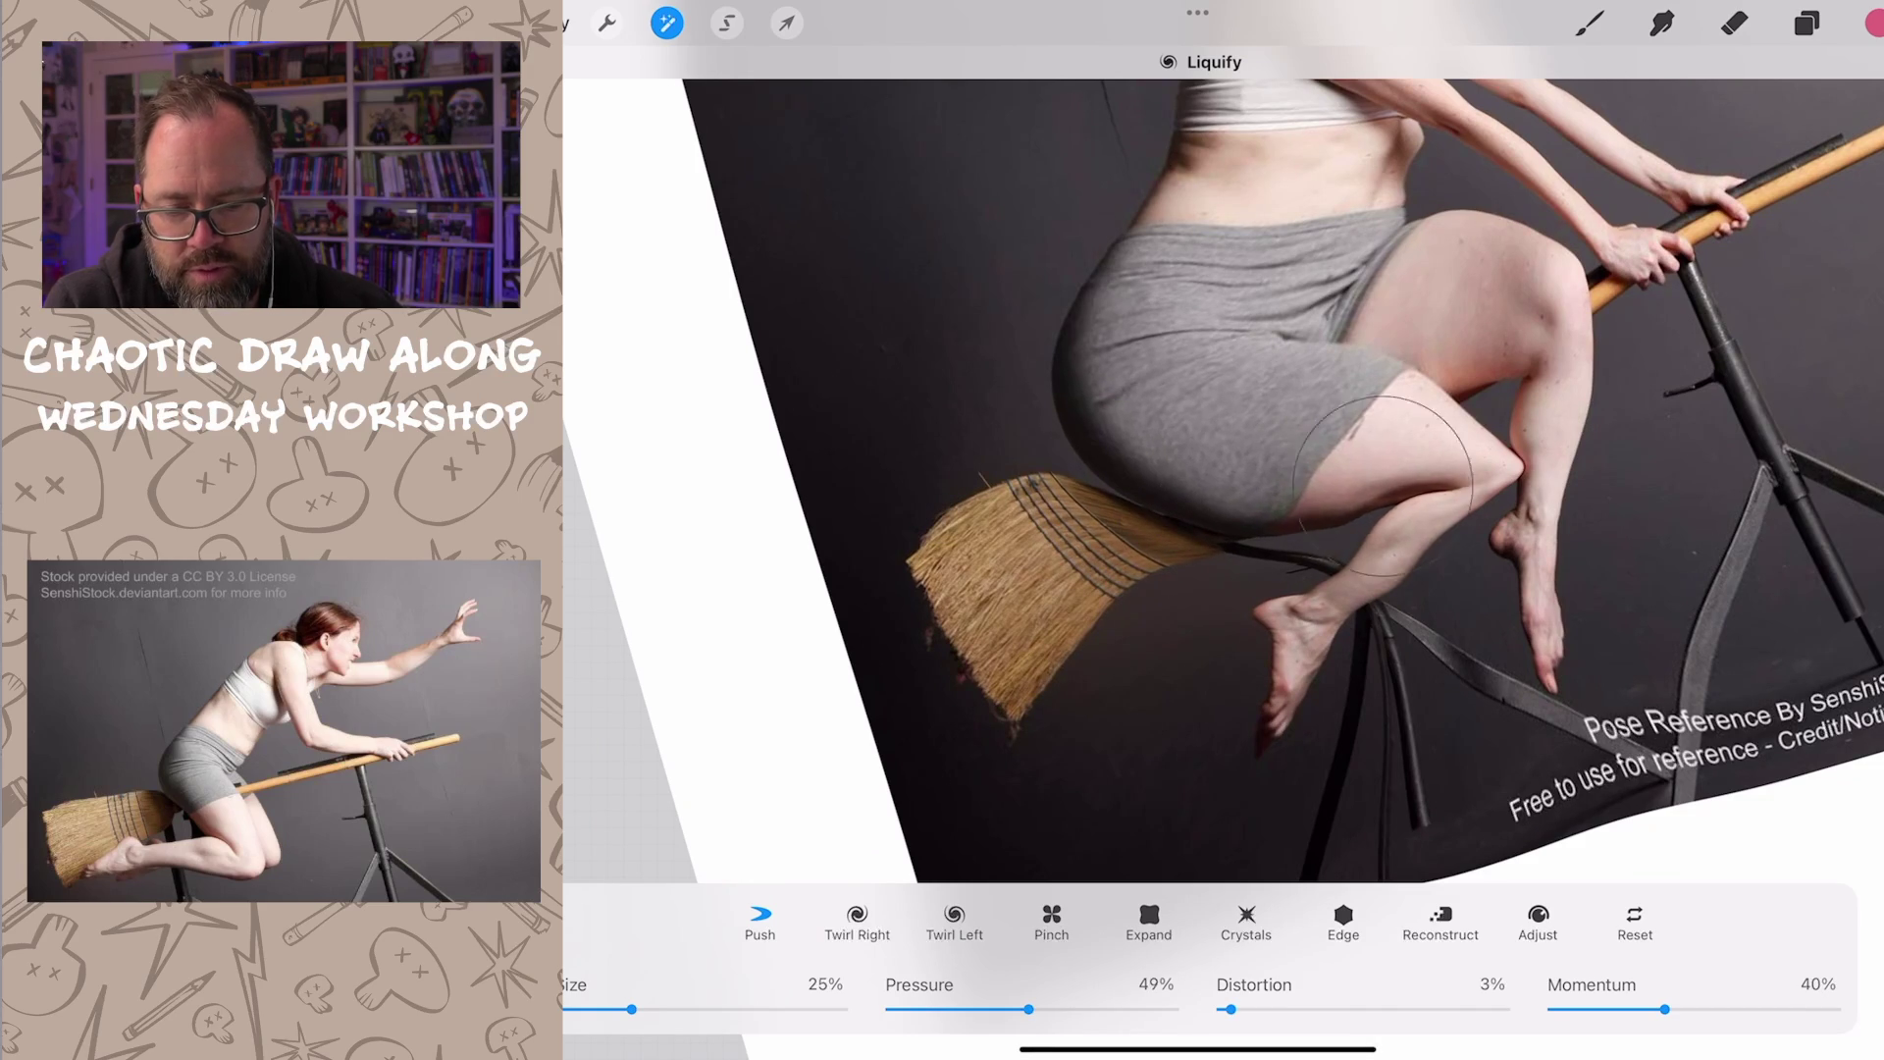
pyautogui.scroll(-2, 1222, 487)
pyautogui.scroll(-4, 1221, 487)
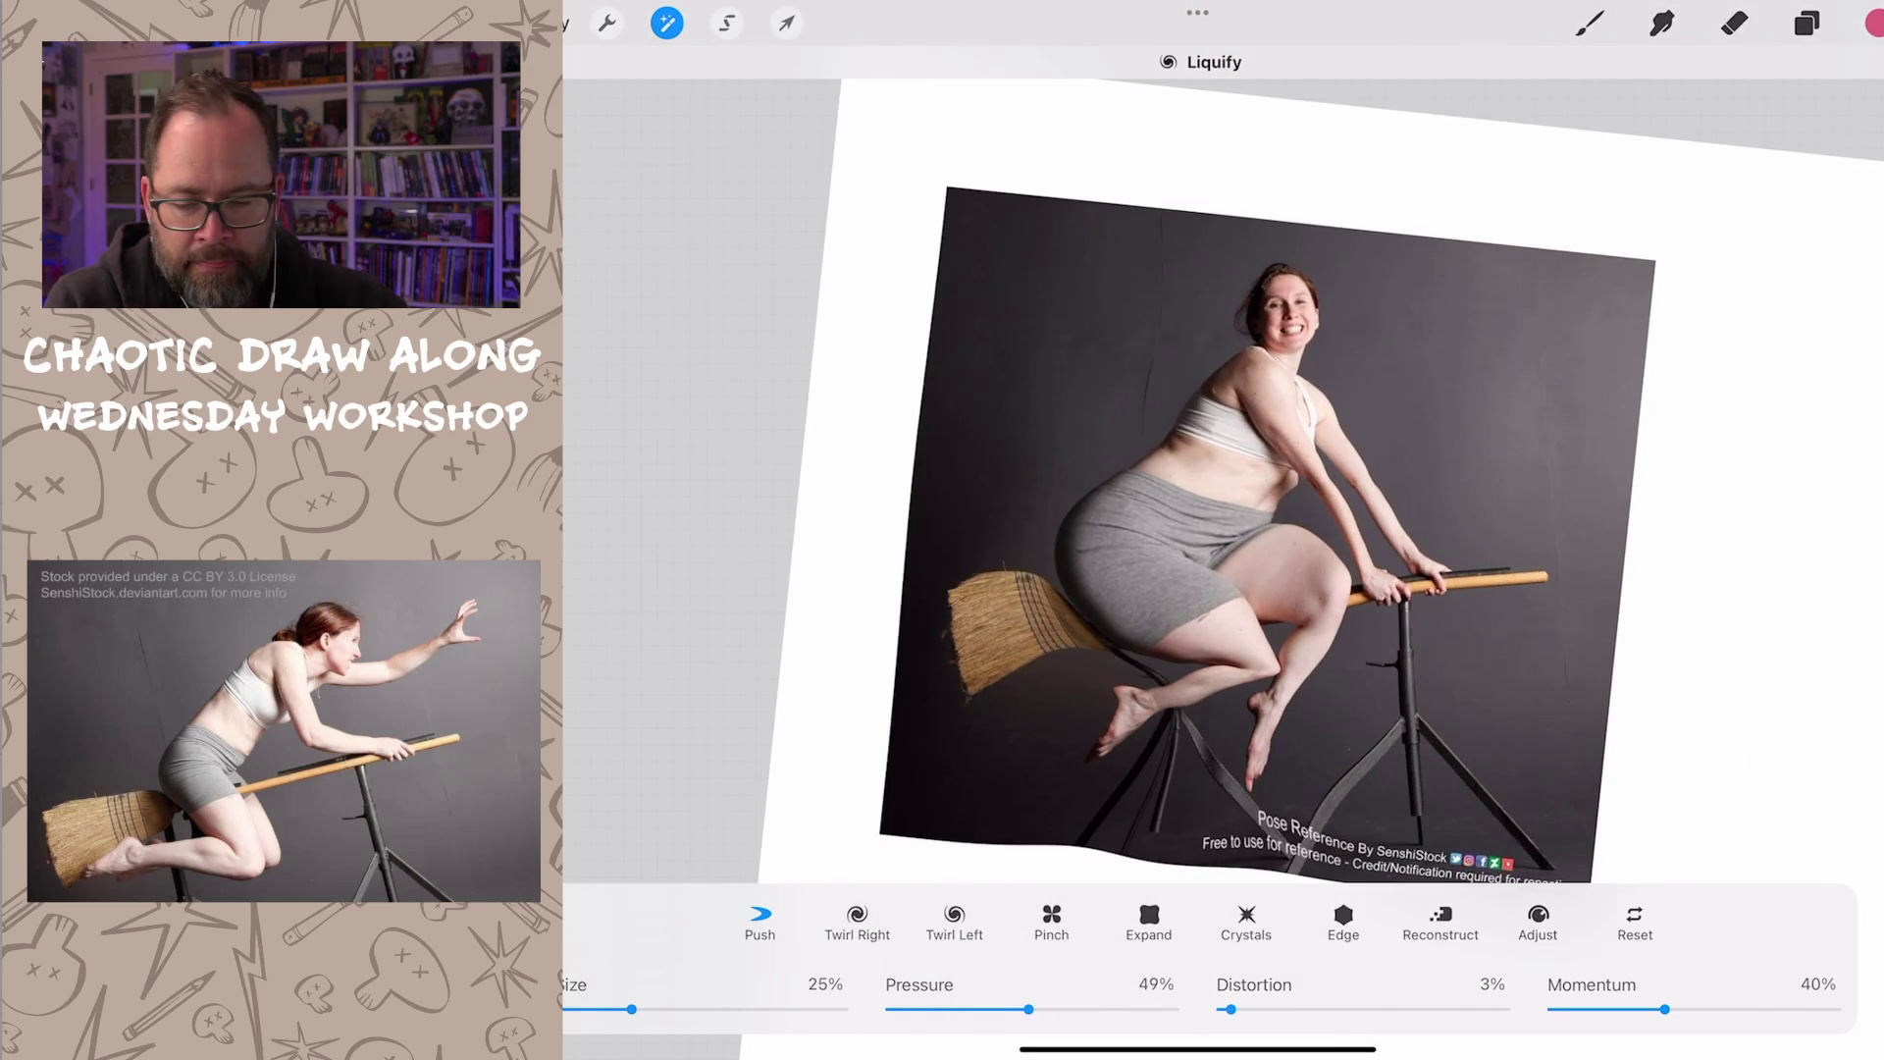
pyautogui.scroll(3, 1222, 487)
pyautogui.moveTo(631, 1009); pyautogui.dragTo(668, 1009)
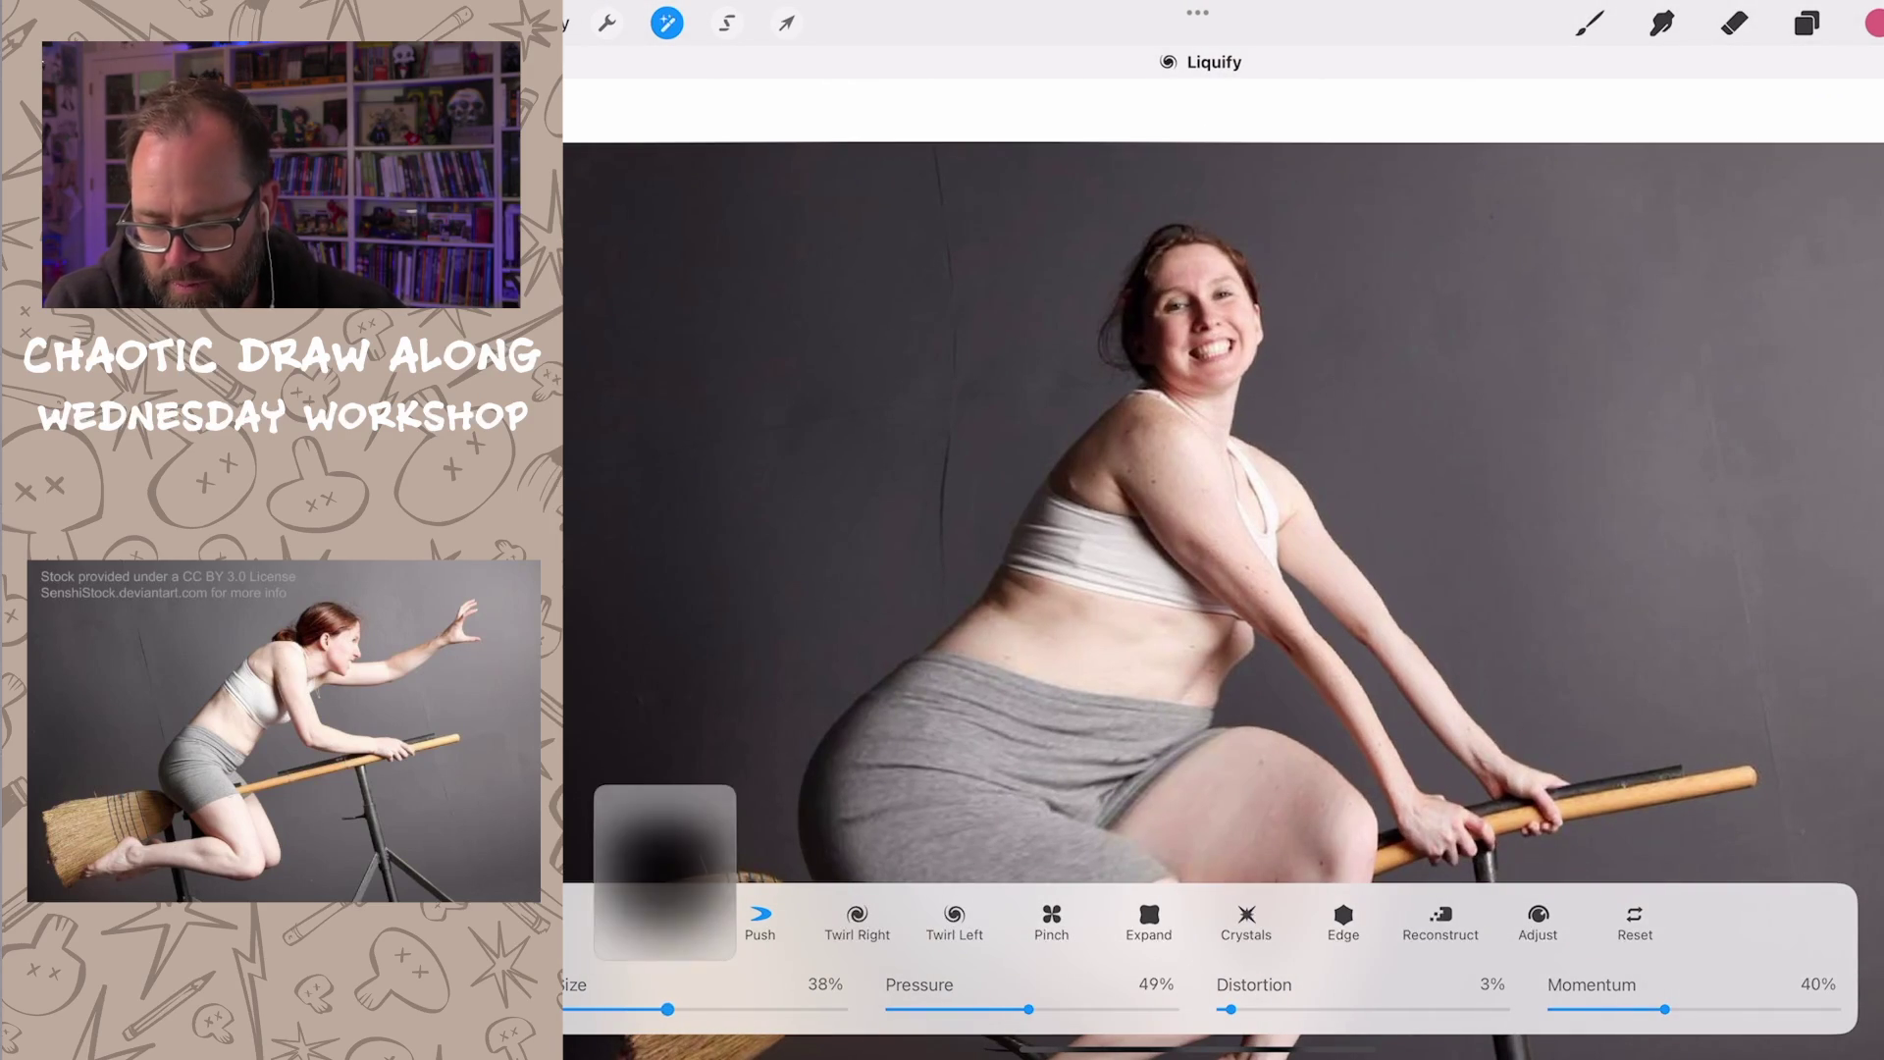
# Step: Push the woman's head and neck downward toward the shoulders
pyautogui.moveTo(1148, 368); pyautogui.dragTo(1178, 501)
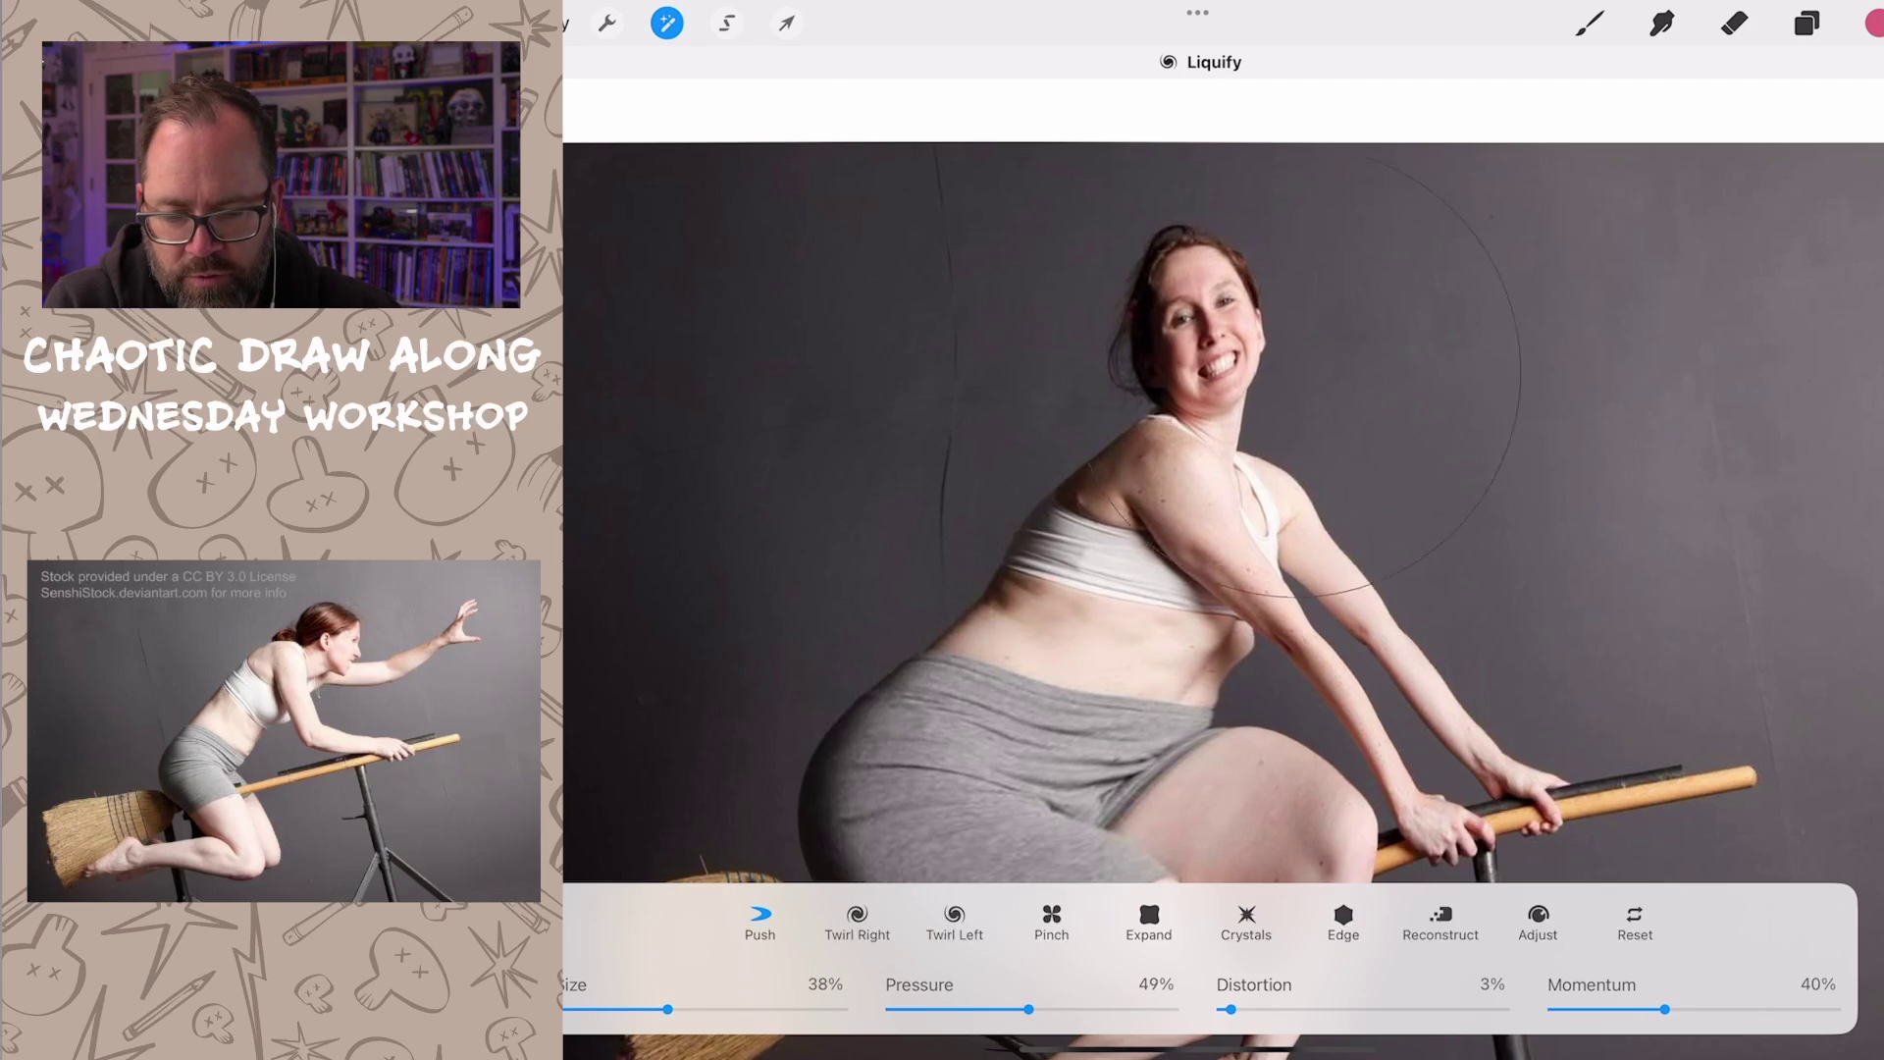
pyautogui.moveTo(1207, 339); pyautogui.dragTo(1193, 412)
pyautogui.moveTo(1177, 251)
pyautogui.mouseDown()
pyautogui.moveTo(1206, 353)
pyautogui.moveTo(1193, 441)
pyautogui.moveTo(1222, 434)
pyautogui.moveTo(1295, 500)
pyautogui.mouseUp()
pyautogui.moveTo(1357, 648); pyautogui.dragTo(1383, 692)
pyautogui.moveTo(667, 1008); pyautogui.dragTo(656, 1009)
# Step: Swell the belly and reshape the forearm and thigh
pyautogui.moveTo(1324, 618)
pyautogui.mouseDown()
pyautogui.moveTo(1252, 706)
pyautogui.moveTo(1266, 750)
pyautogui.mouseUp()
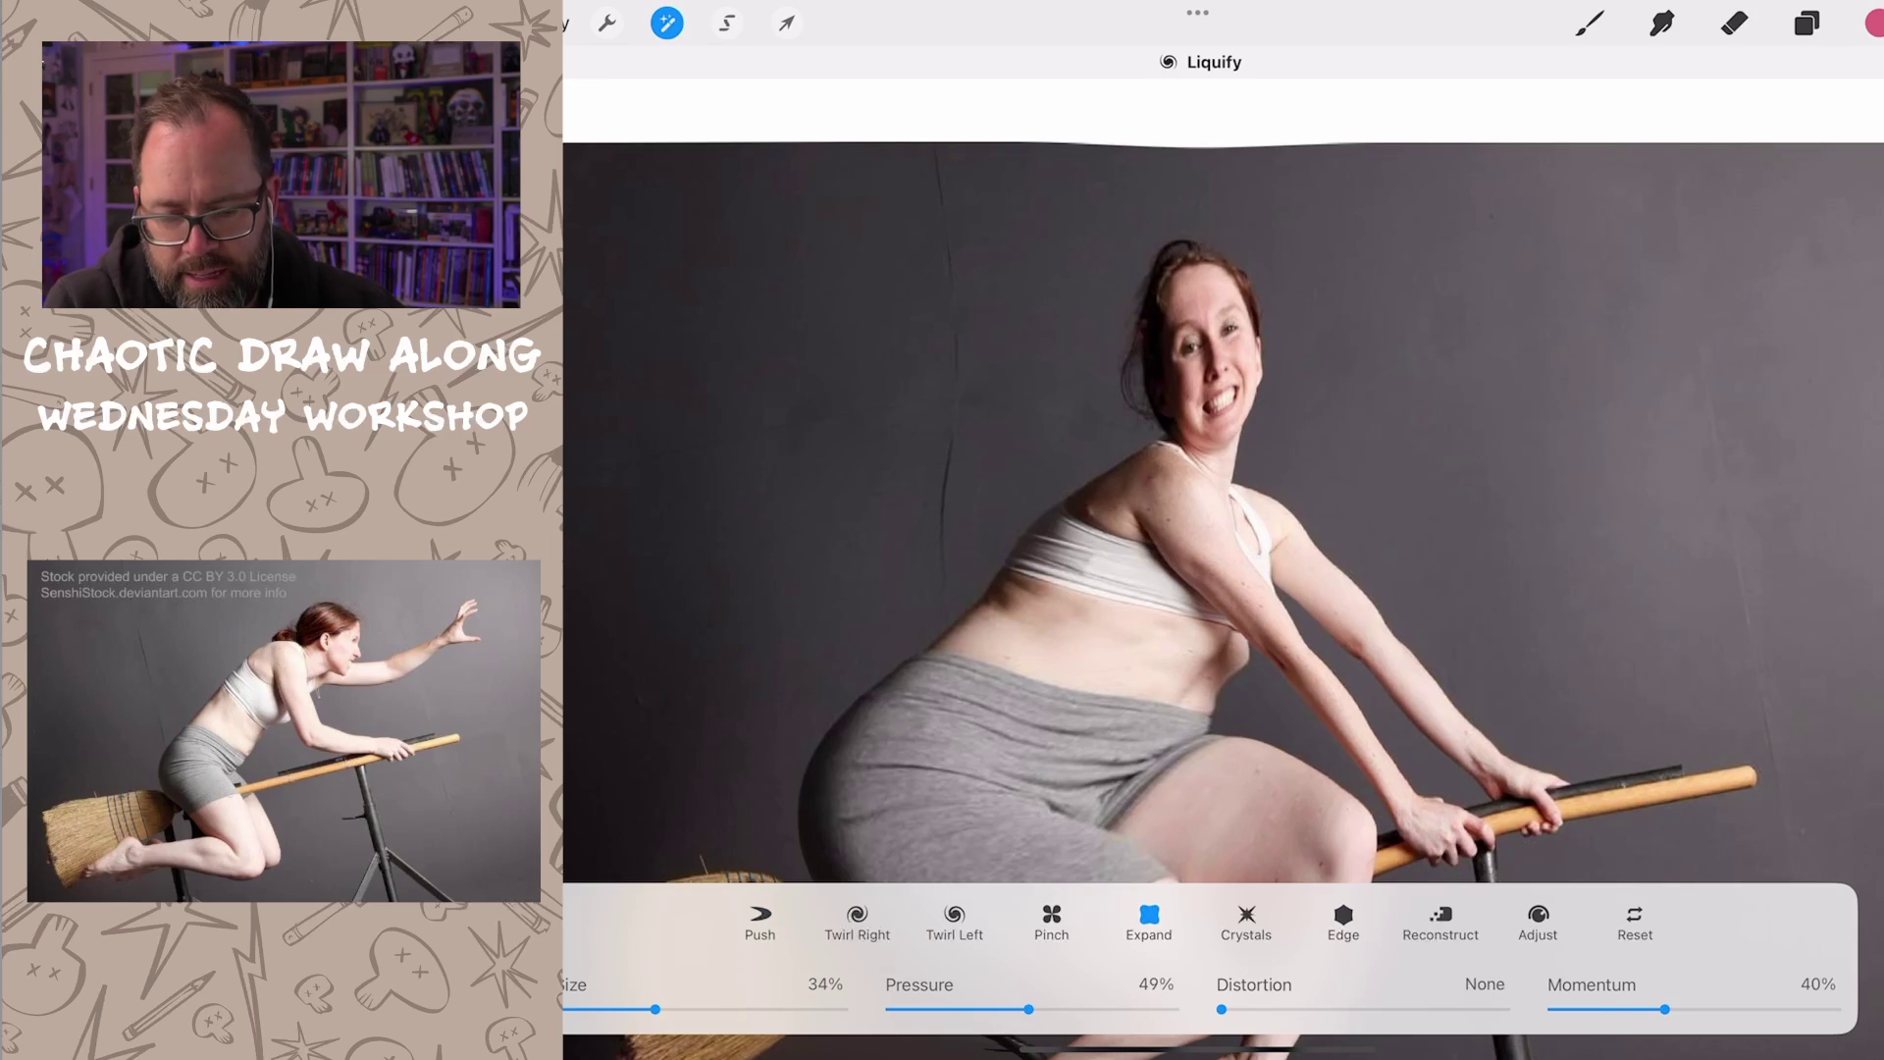
pyautogui.moveTo(1236, 619); pyautogui.dragTo(1266, 677)
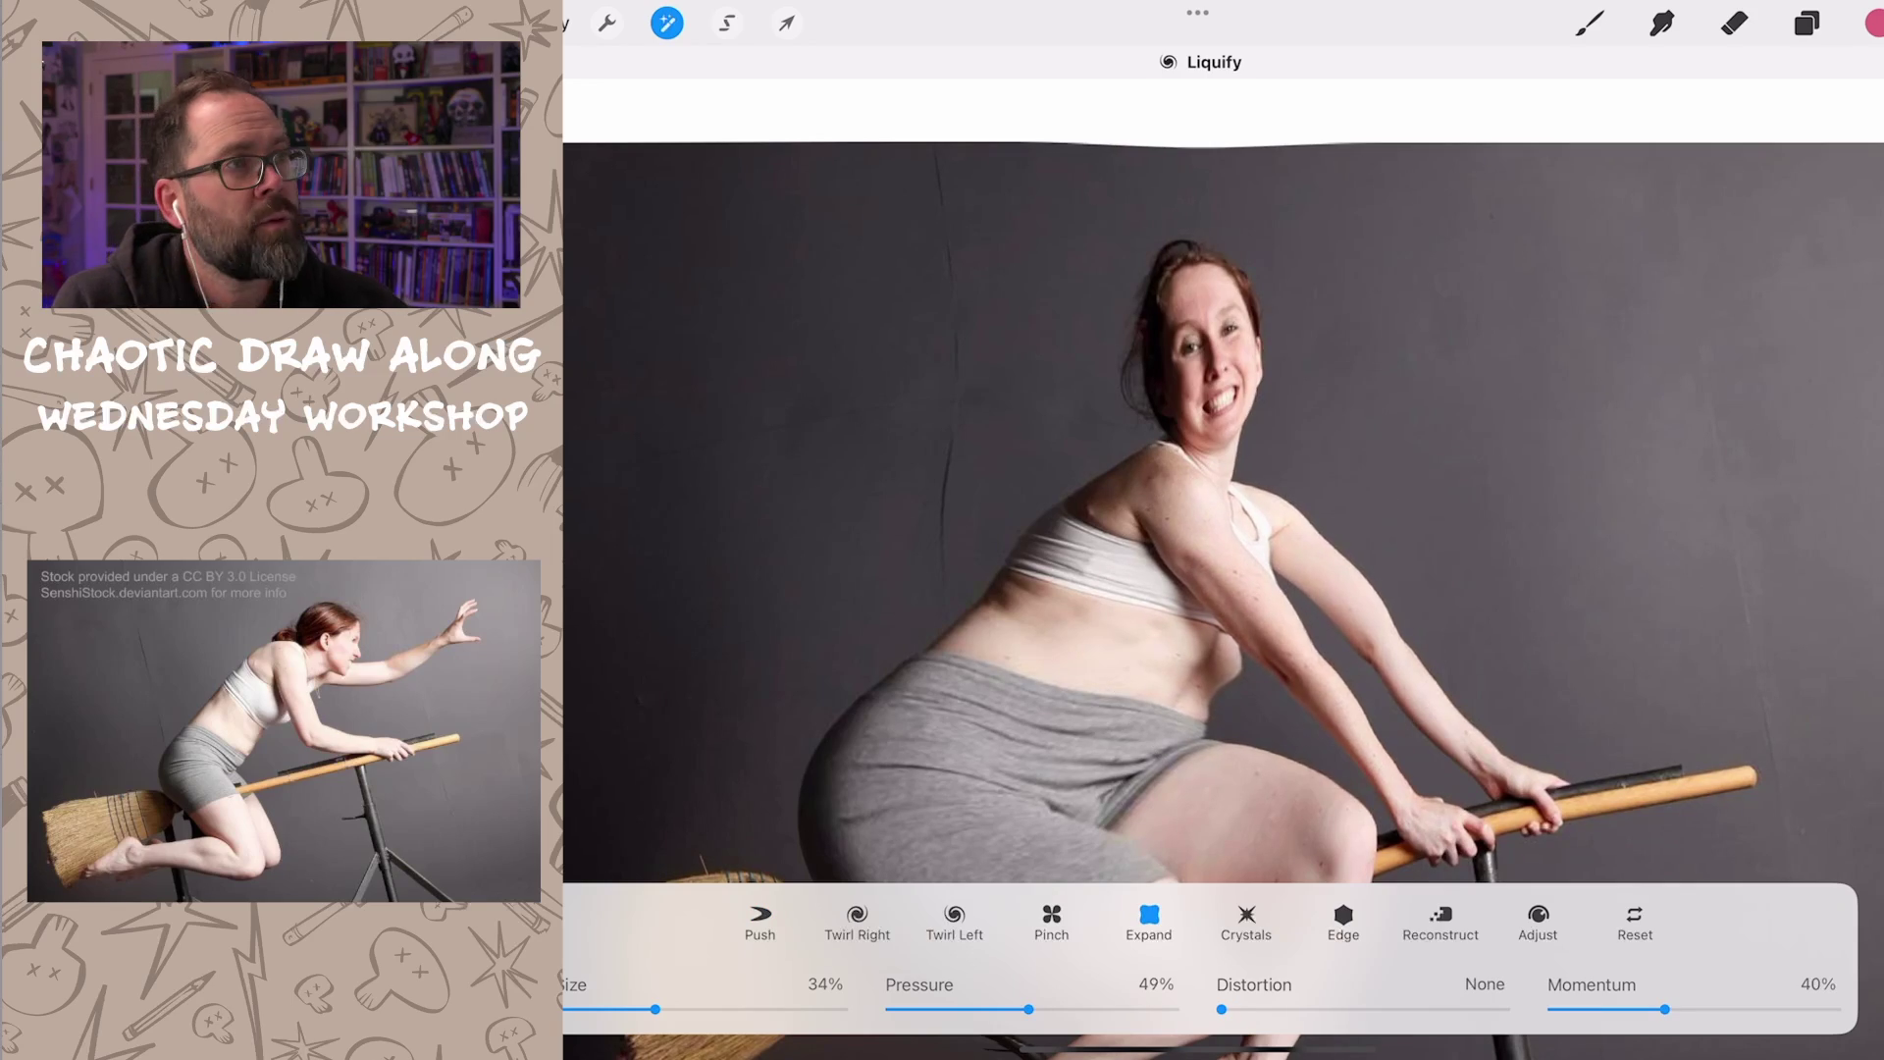
pyautogui.moveTo(1399, 663)
pyautogui.mouseDown()
pyautogui.moveTo(1296, 737)
pyautogui.moveTo(1281, 780)
pyautogui.mouseUp()
pyautogui.moveTo(1414, 677); pyautogui.dragTo(1324, 767)
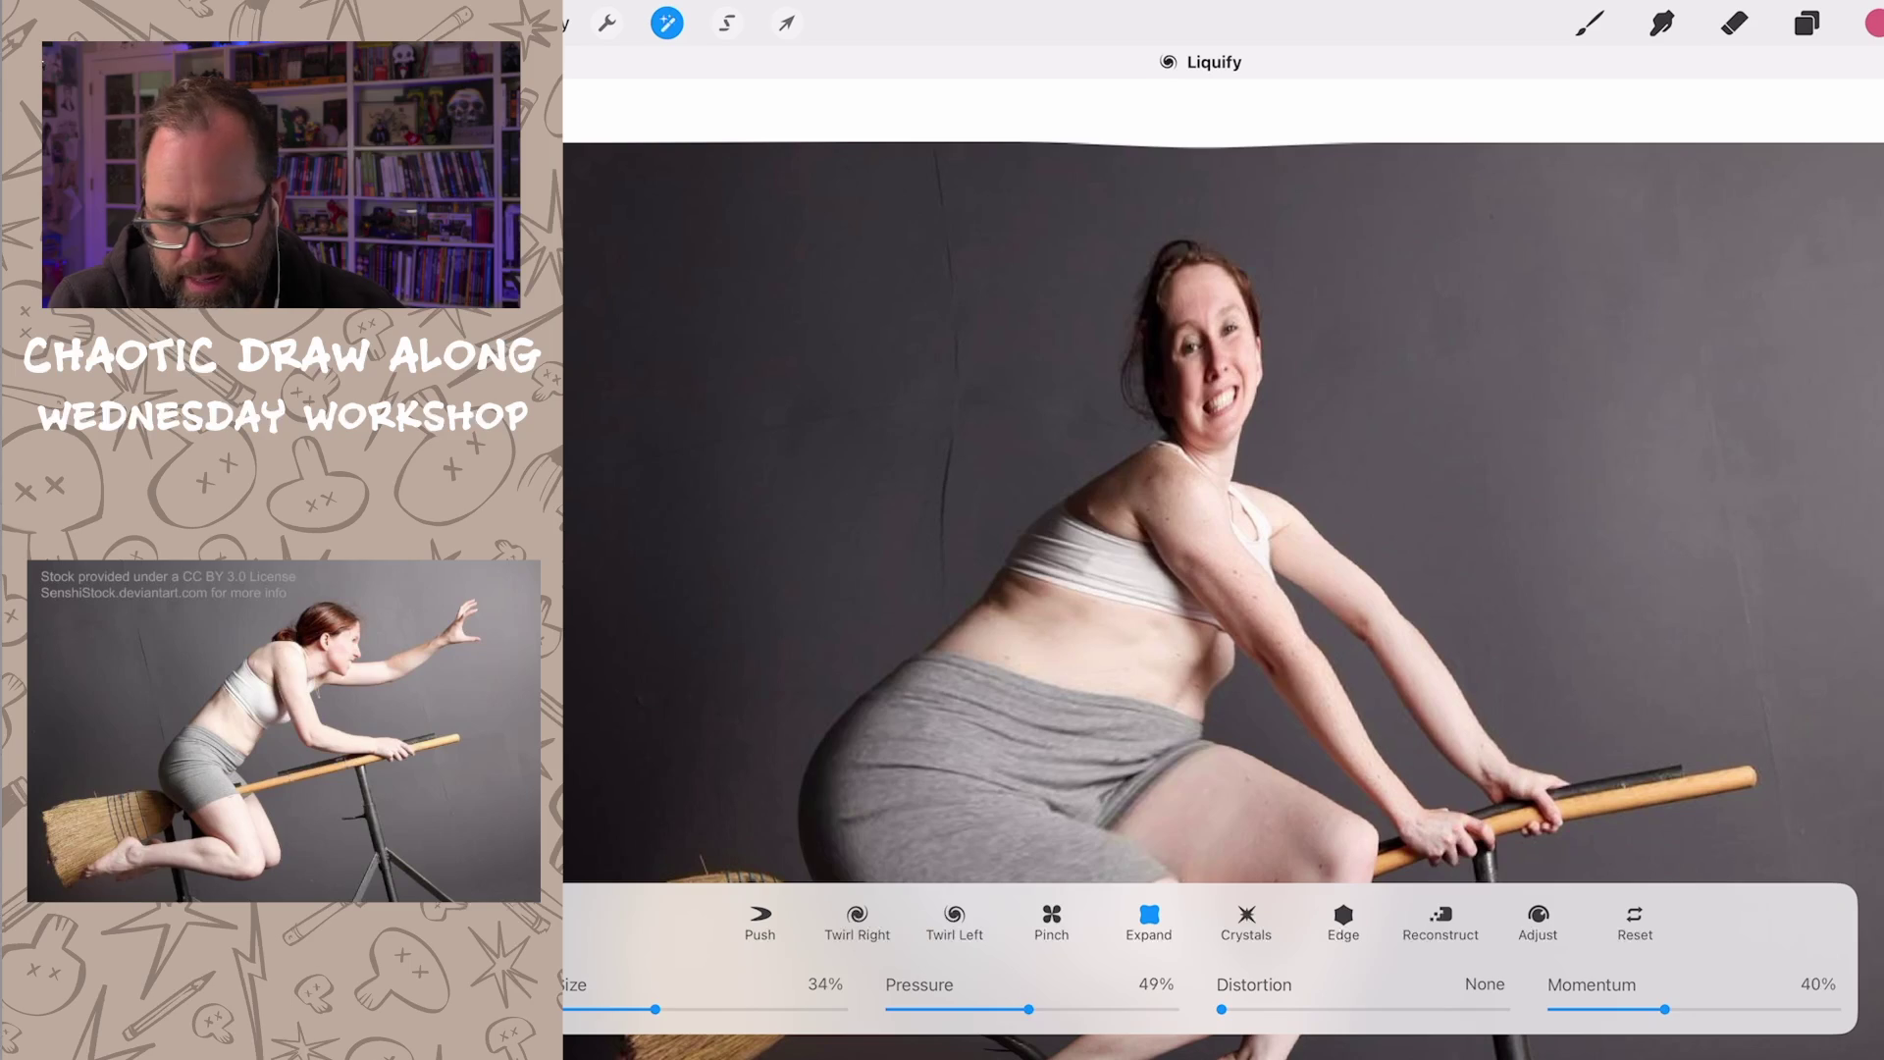
# Step: Switch back to Push and slim the rear upper arm and forearm
pyautogui.click(760, 921)
pyautogui.moveTo(1399, 619)
pyautogui.mouseDown()
pyautogui.moveTo(1493, 631)
pyautogui.moveTo(1535, 694)
pyautogui.mouseUp()
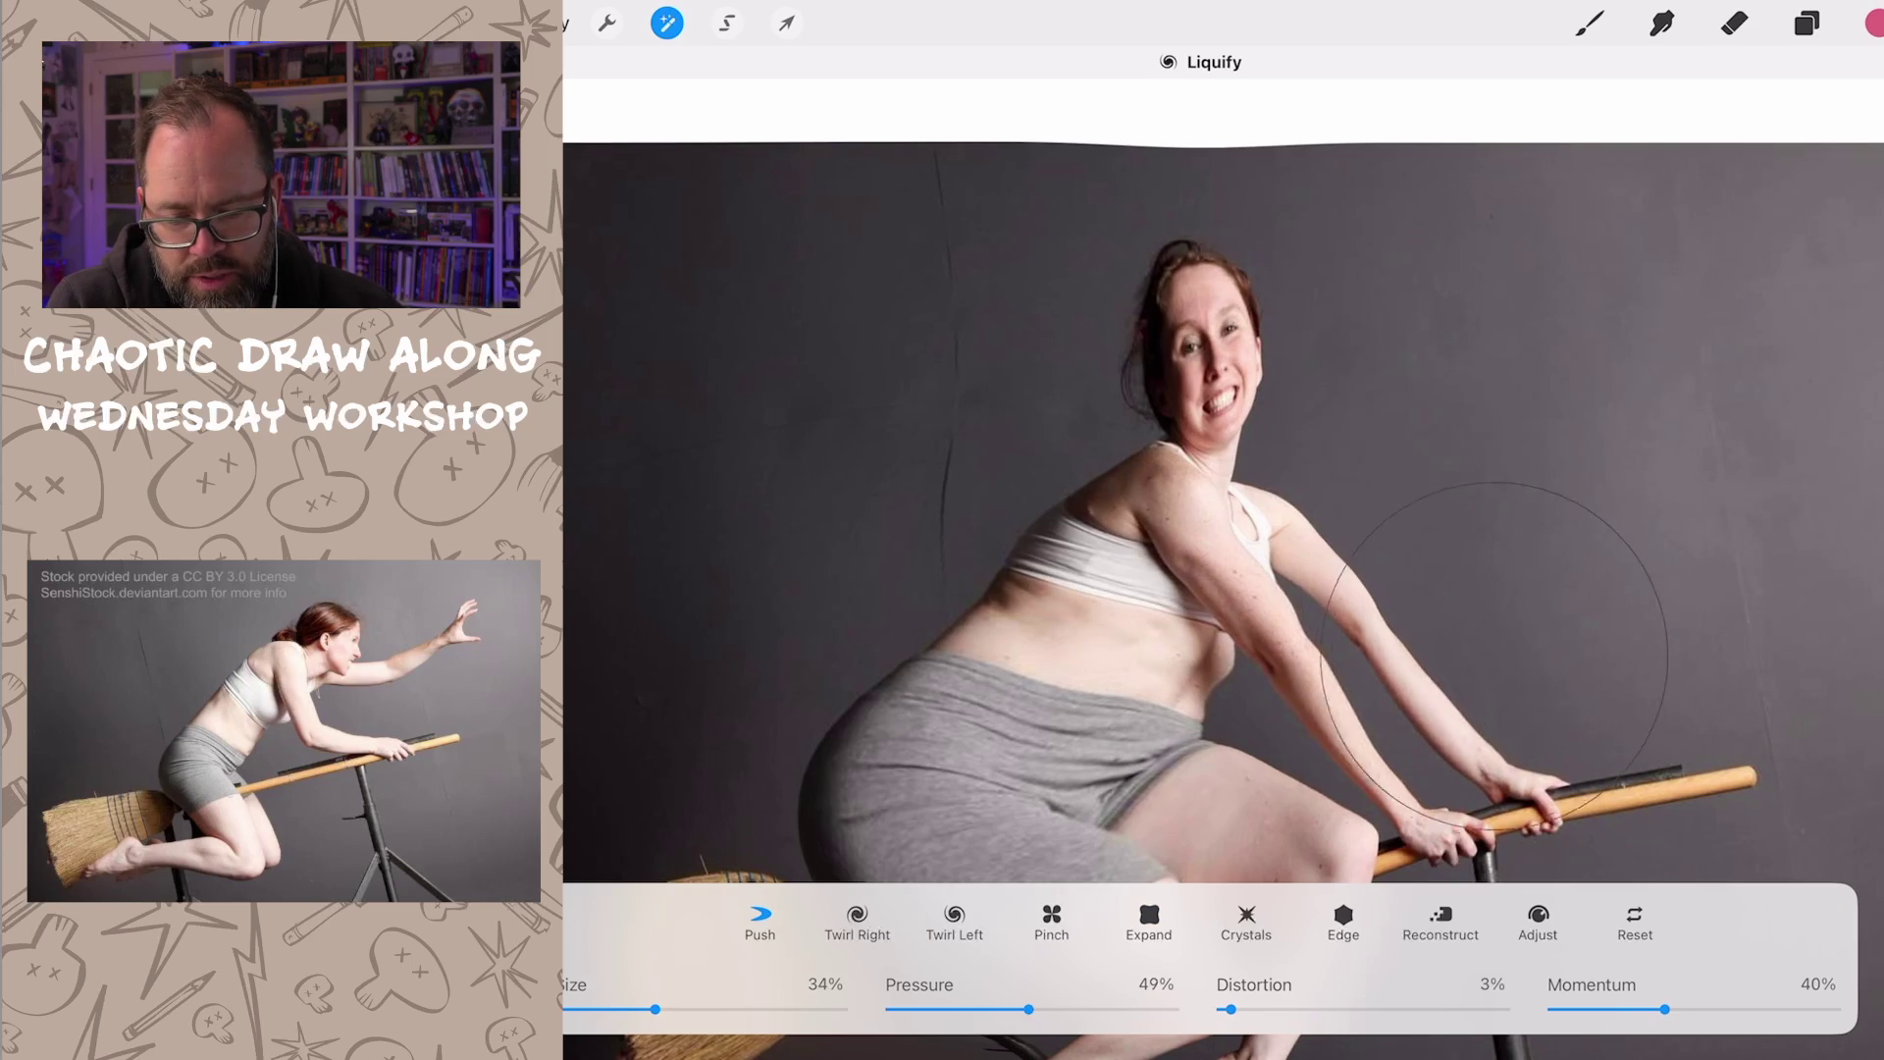
pyautogui.moveTo(1388, 547)
pyautogui.mouseDown()
pyautogui.moveTo(1295, 634)
pyautogui.moveTo(1325, 692)
pyautogui.mouseUp()
pyautogui.moveTo(1398, 618); pyautogui.dragTo(1339, 736)
pyautogui.scroll(-5, 1222, 561)
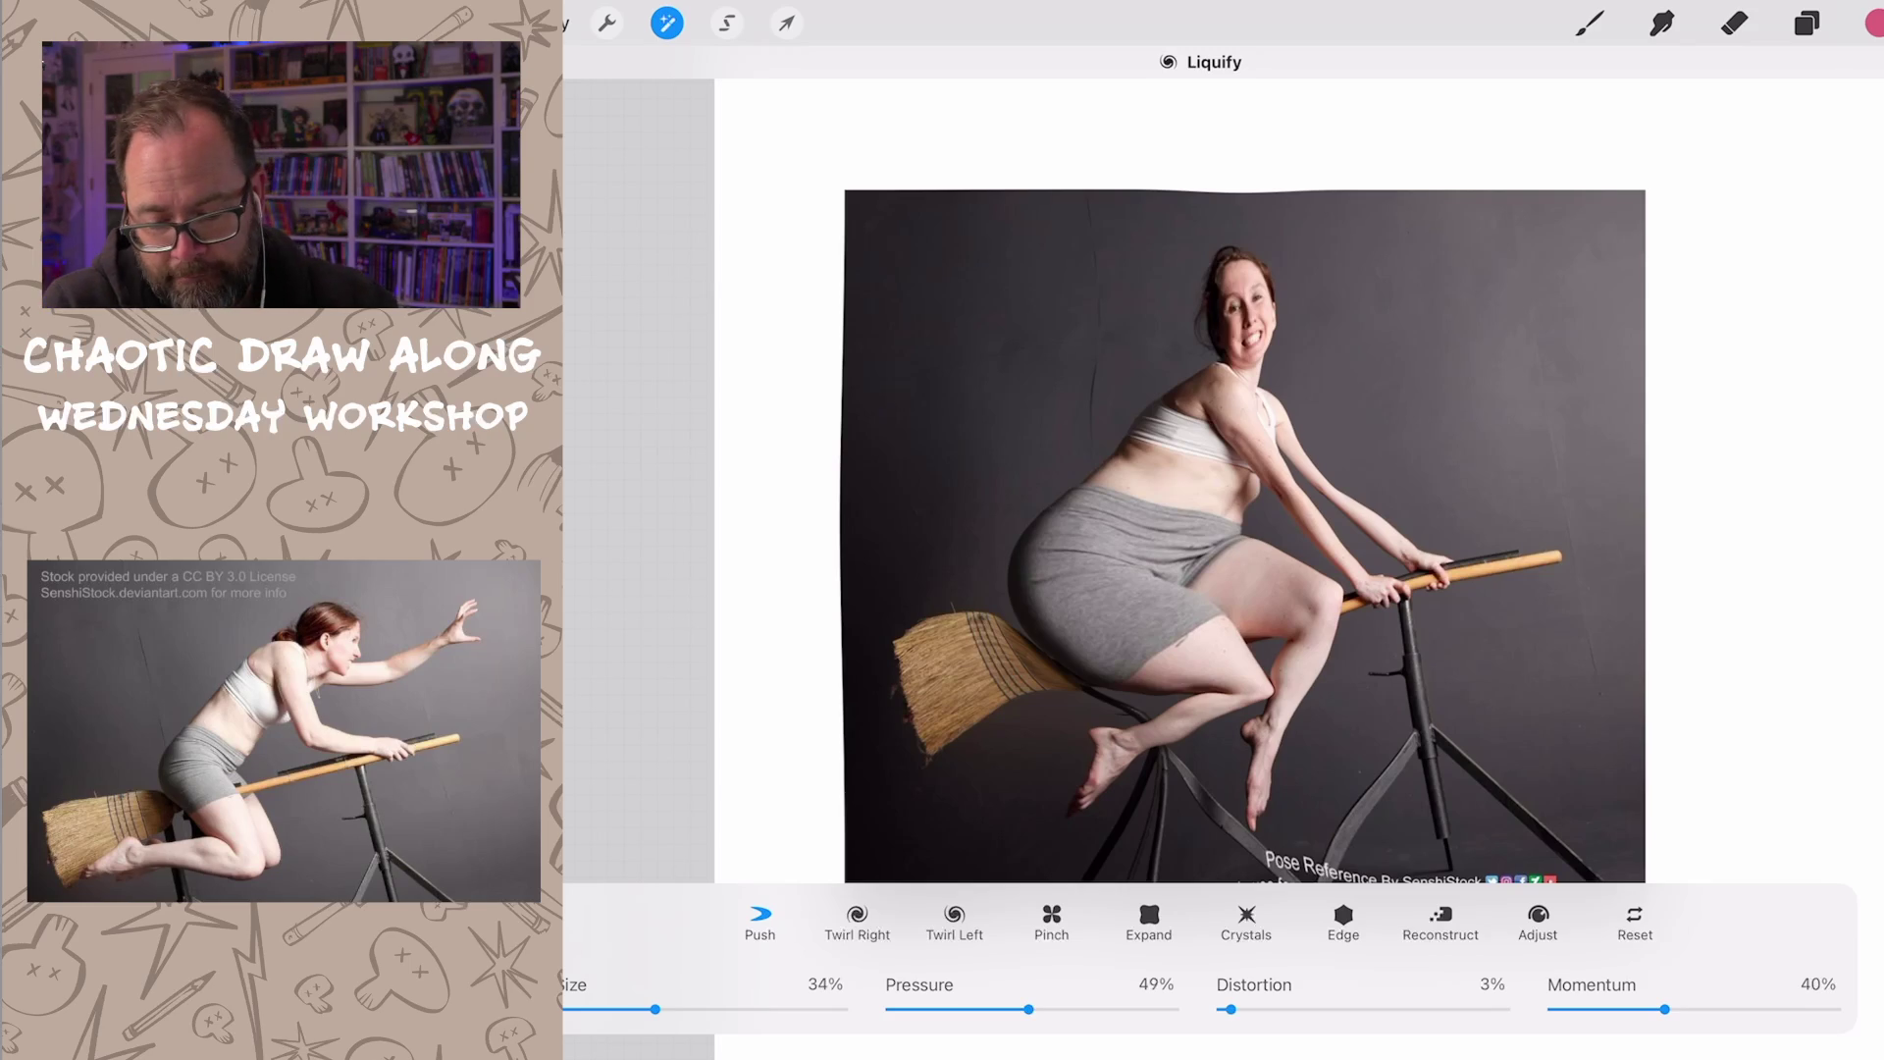
# Step: Balloon the woman's head with Expand and push it into a stretched egg shape
pyautogui.moveTo(1240, 309); pyautogui.dragTo(1261, 312)
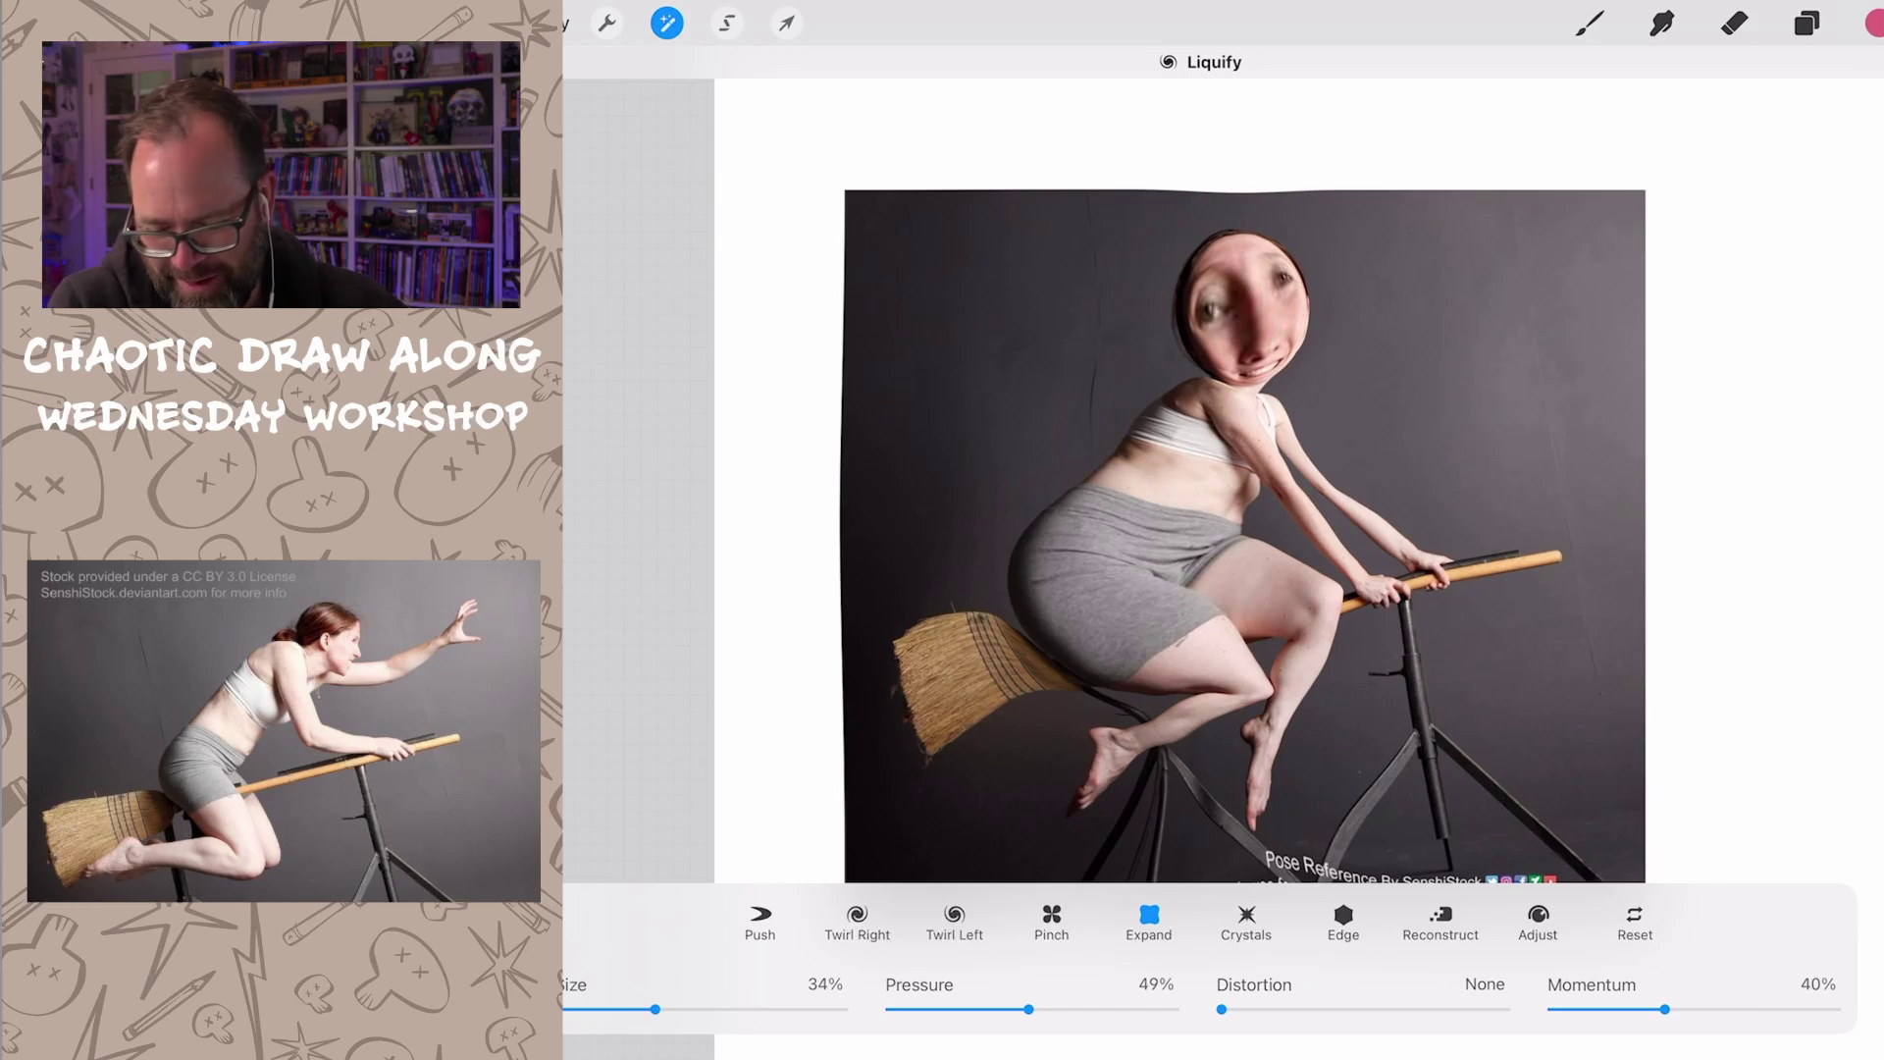
pyautogui.click(761, 920)
pyautogui.moveTo(1266, 317)
pyautogui.mouseDown()
pyautogui.moveTo(1338, 323)
pyautogui.moveTo(1170, 324)
pyautogui.mouseUp()
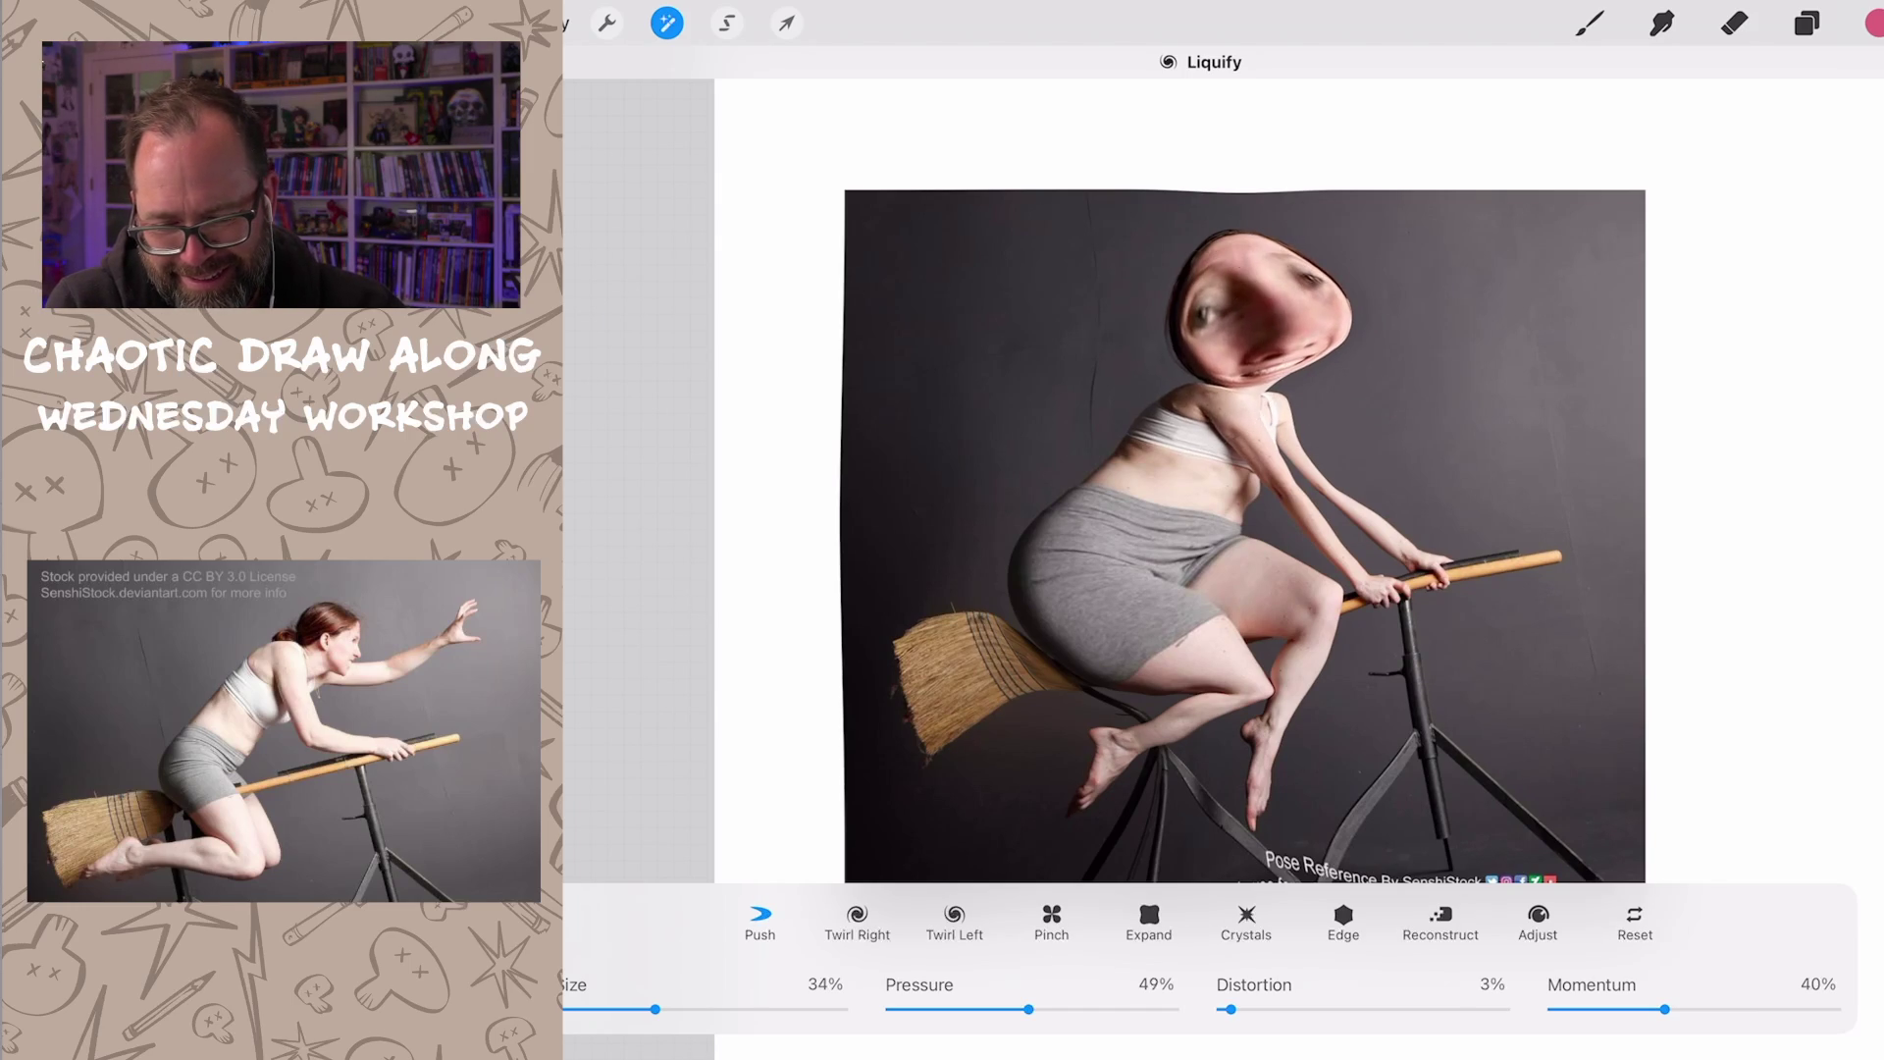
pyautogui.moveTo(1303, 309); pyautogui.dragTo(1361, 288)
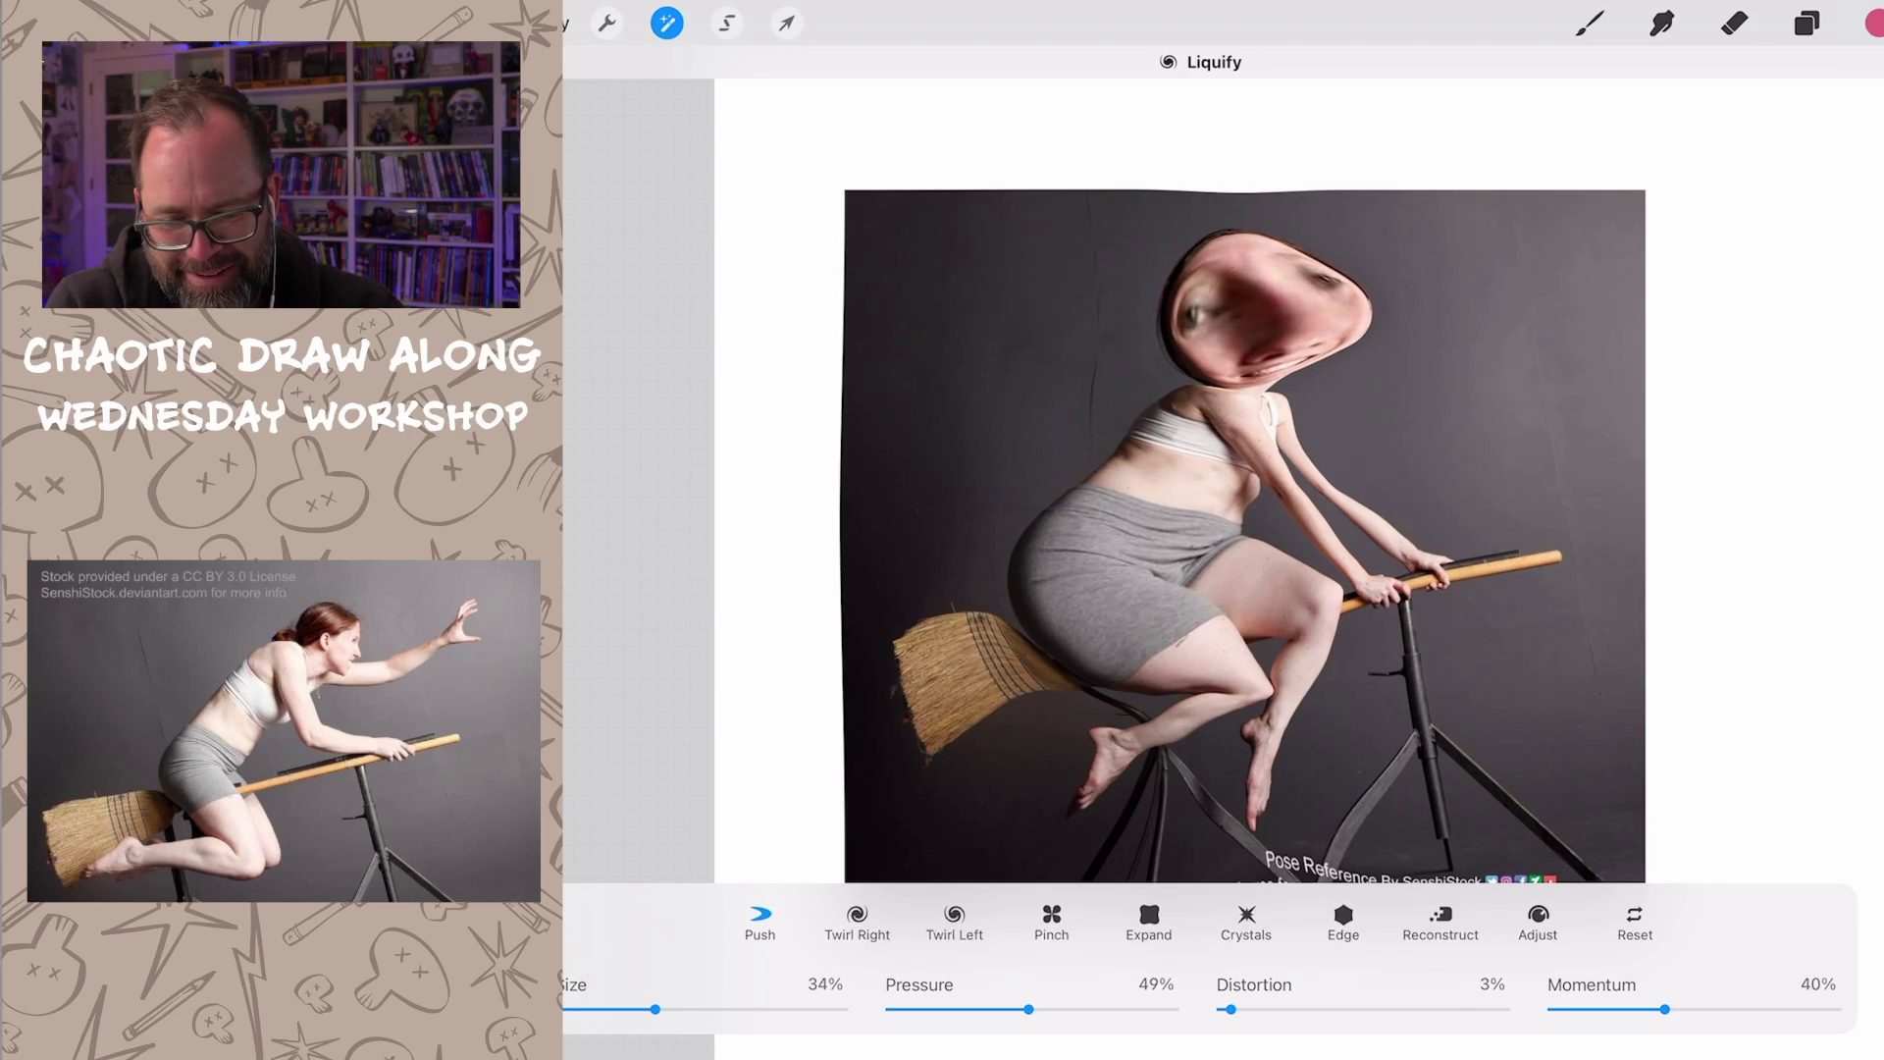
pyautogui.moveTo(1295, 369); pyautogui.dragTo(1361, 317)
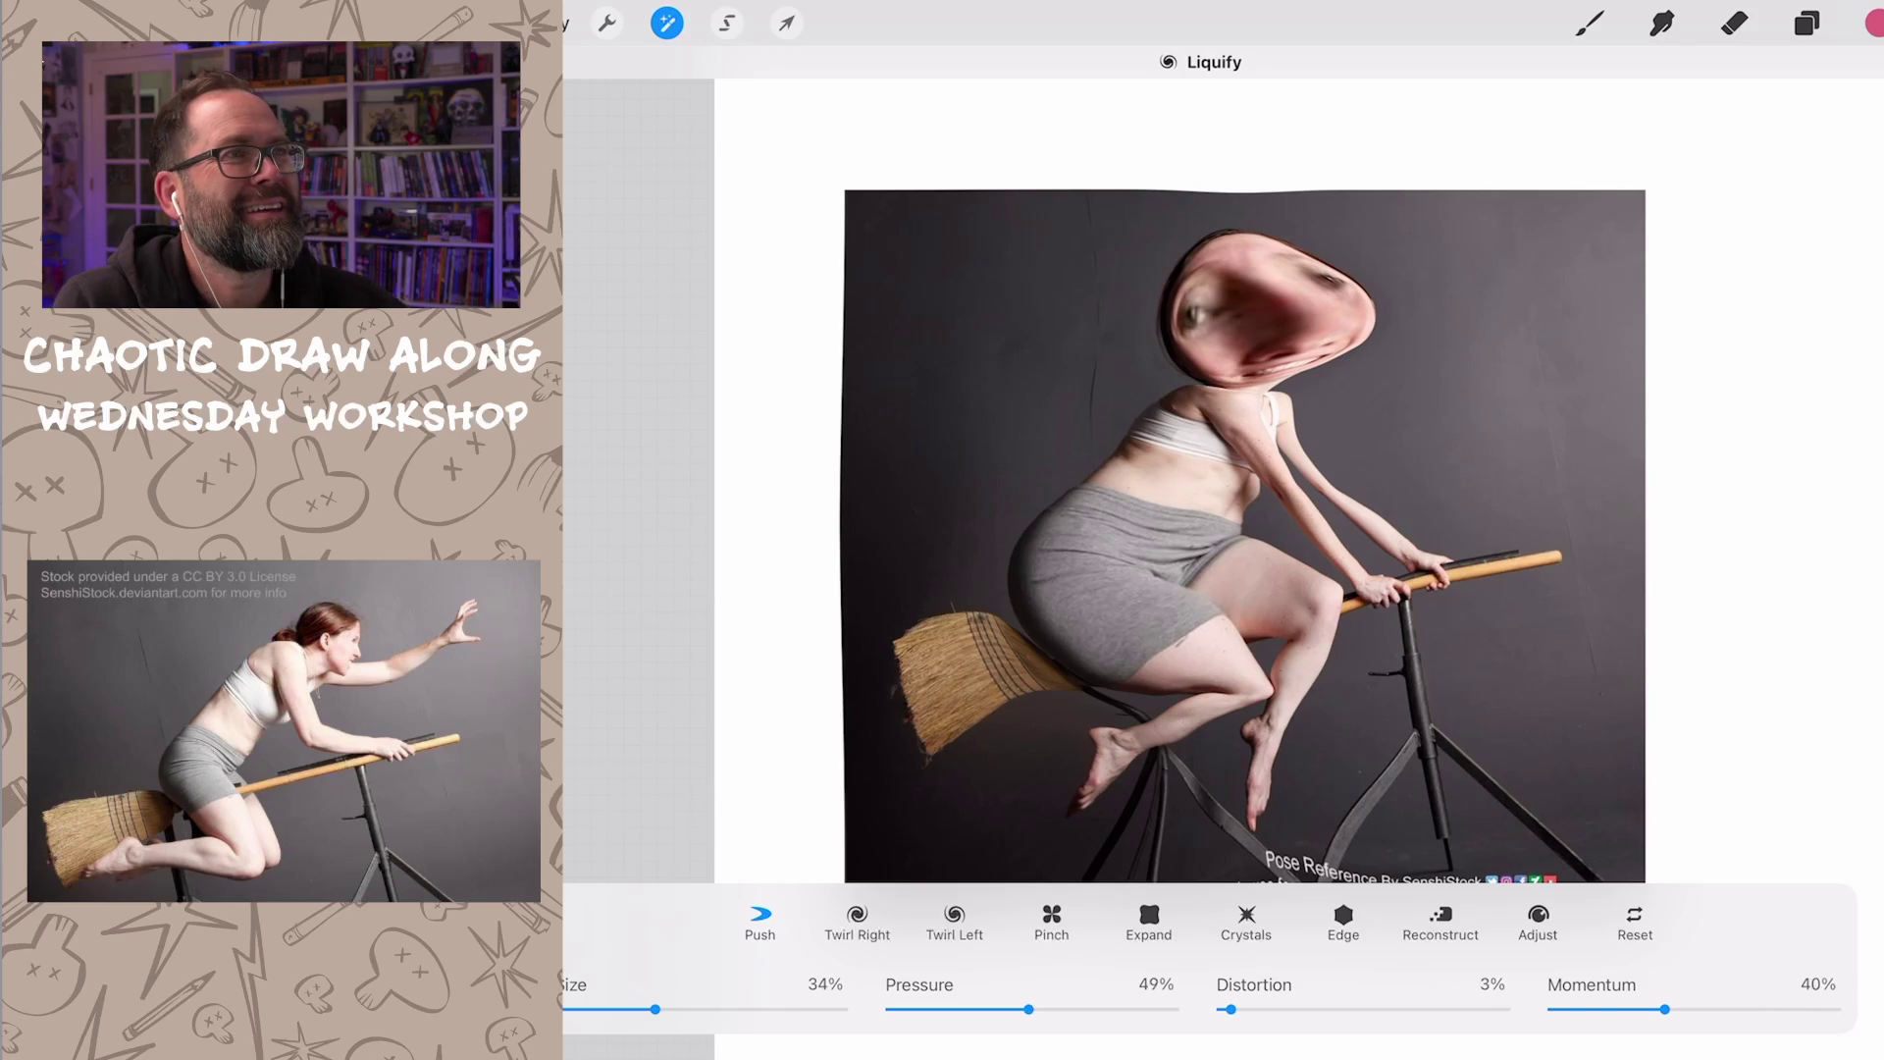
pyautogui.moveTo(1267, 360); pyautogui.dragTo(1375, 280)
pyautogui.moveTo(1289, 325); pyautogui.dragTo(1367, 318)
pyautogui.moveTo(1184, 317)
pyautogui.mouseDown()
pyautogui.moveTo(1229, 368)
pyautogui.moveTo(1221, 427)
pyautogui.mouseUp()
# Step: Round the hips and shorts top into a larger bulge
pyautogui.moveTo(1127, 509); pyautogui.dragTo(1089, 435)
pyautogui.moveTo(1104, 530); pyautogui.dragTo(1060, 500)
pyautogui.moveTo(1083, 566)
pyautogui.mouseDown()
pyautogui.moveTo(1031, 552)
pyautogui.moveTo(1119, 472)
pyautogui.moveTo(1089, 457)
pyautogui.mouseUp()
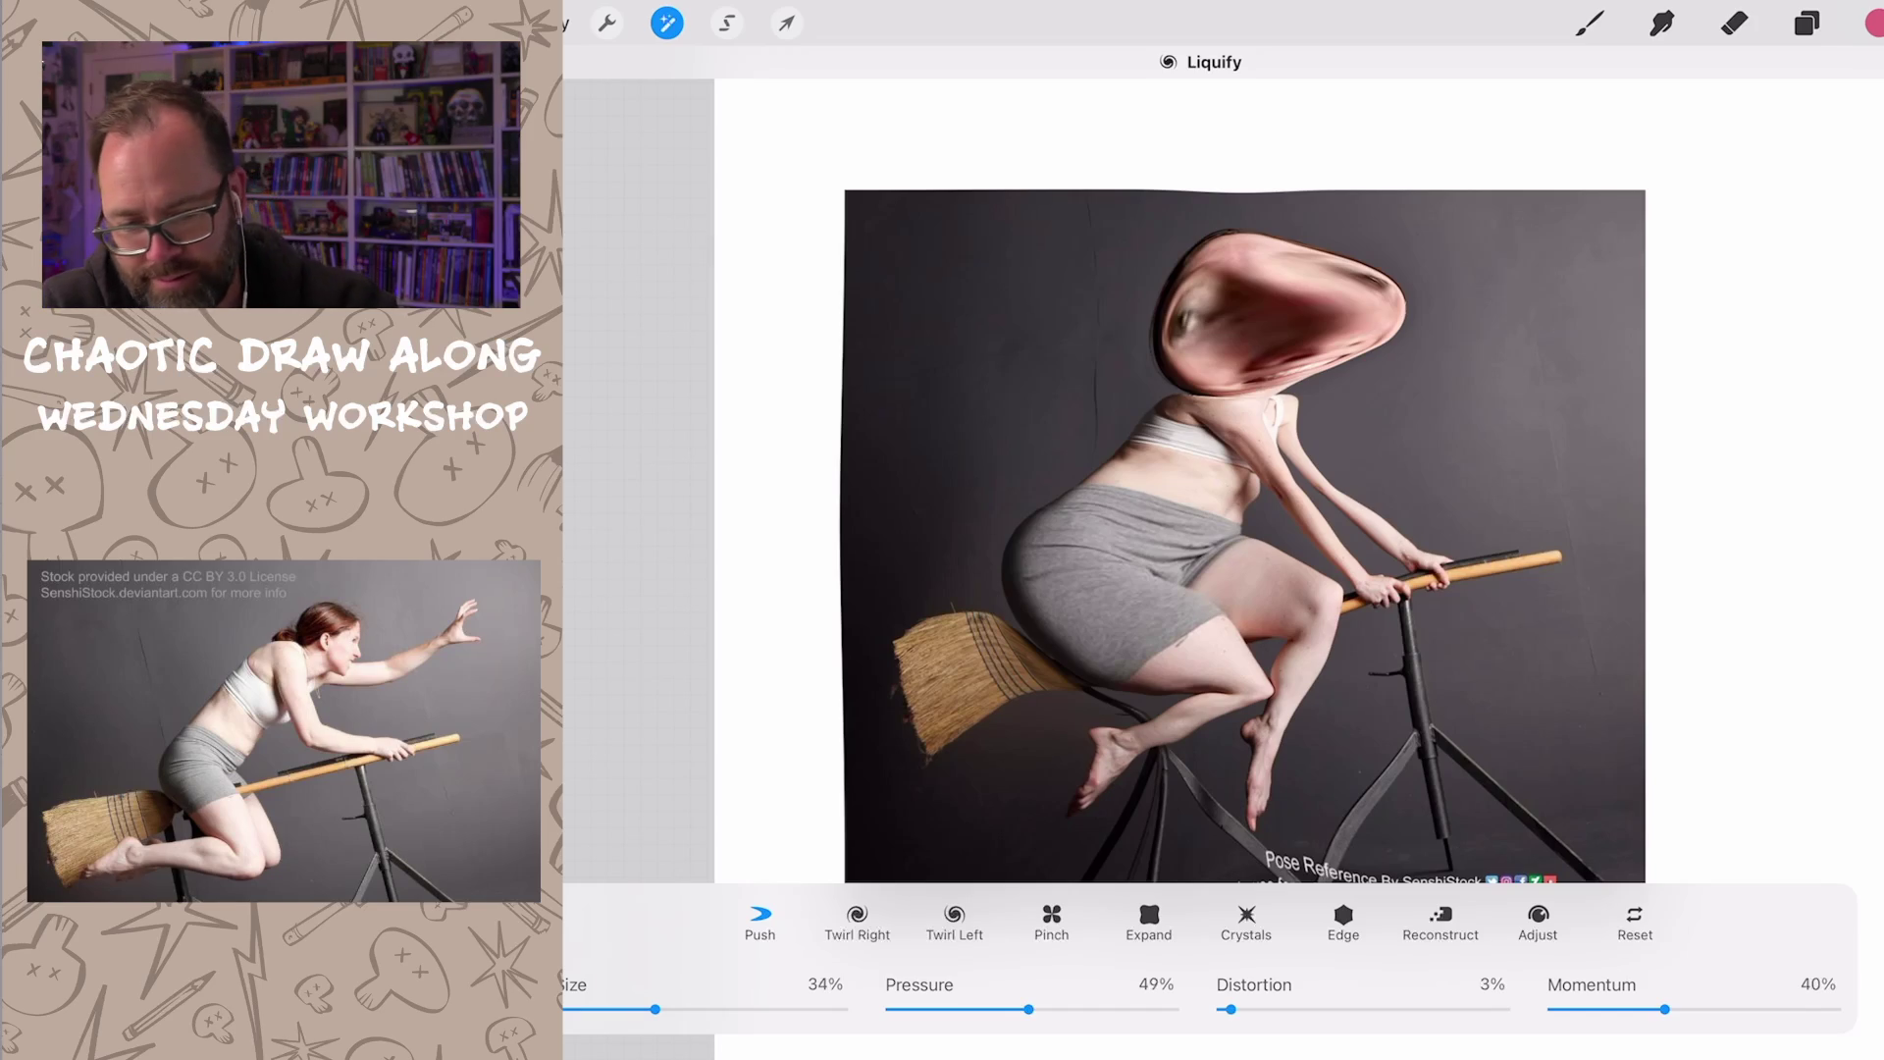
# Step: Compare the liquified photo against the original by toggling layer visibility
pyautogui.click(1807, 22)
pyautogui.click(1852, 307)
pyautogui.click(1852, 381)
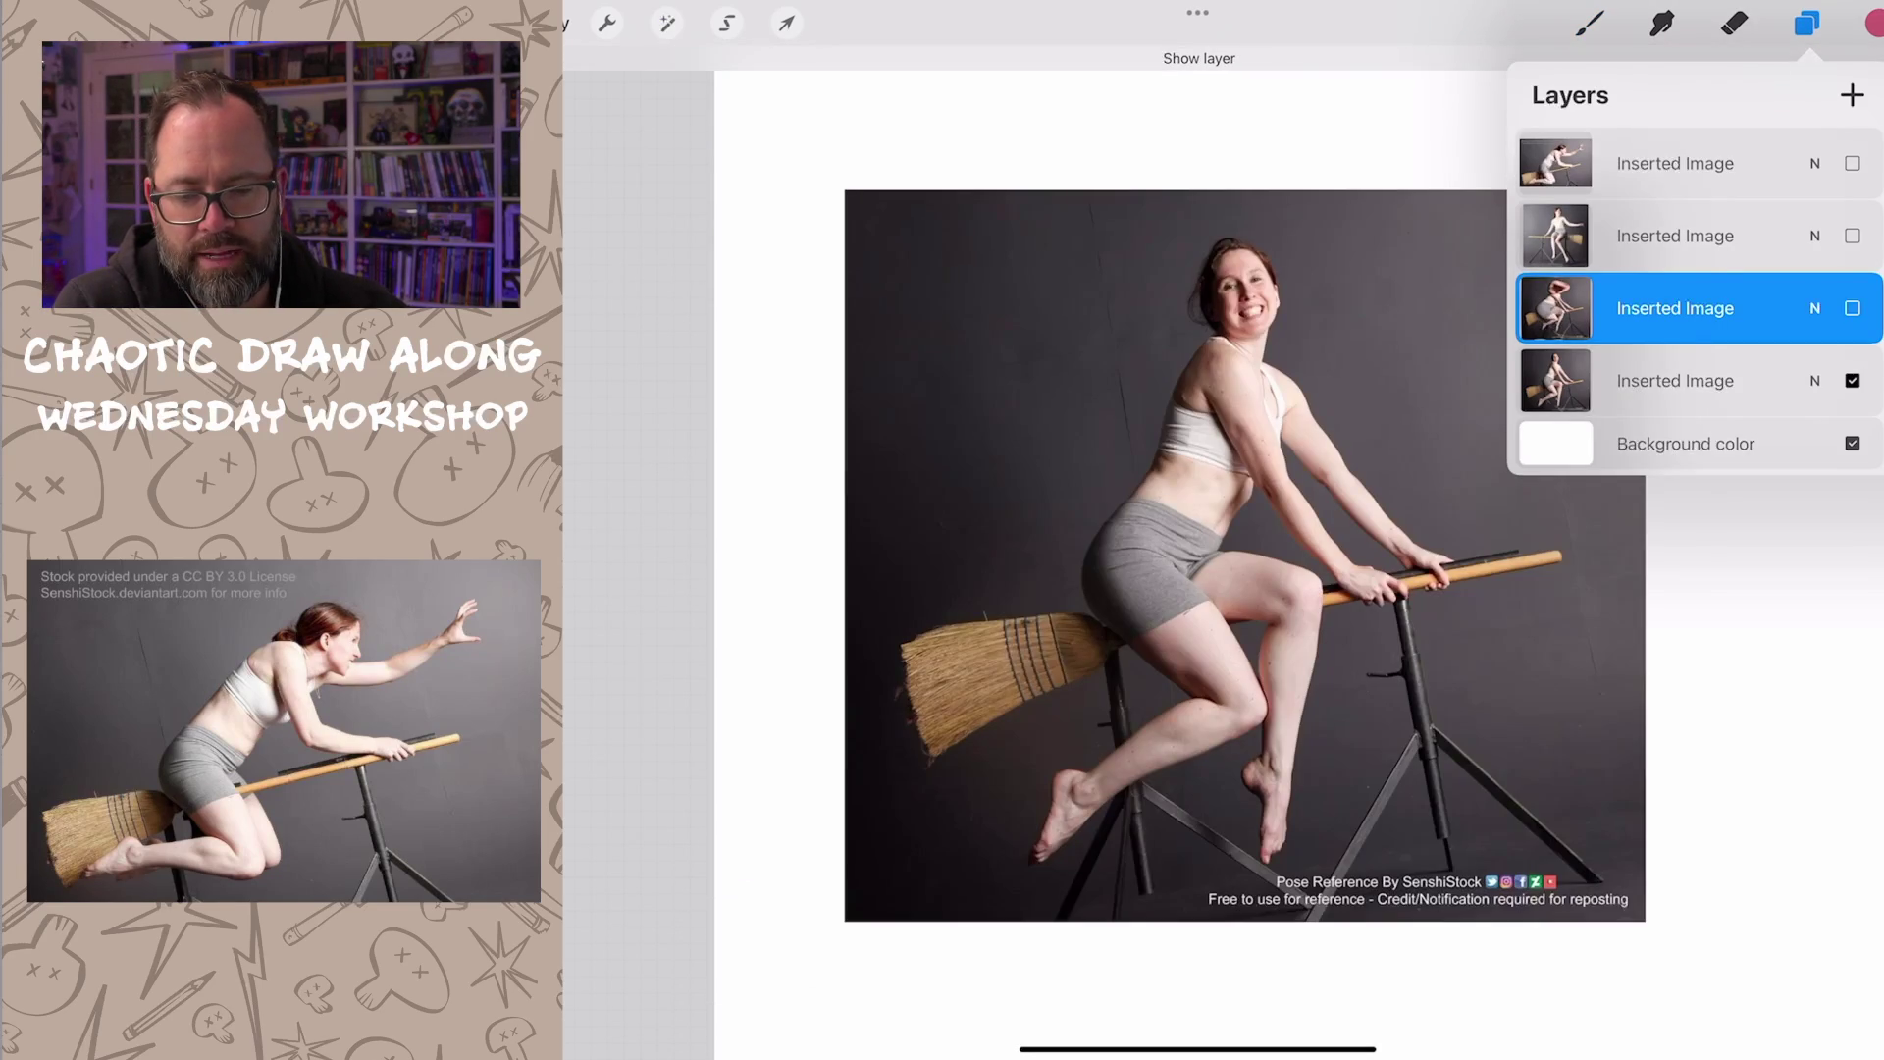
pyautogui.click(1851, 380)
pyautogui.click(1852, 308)
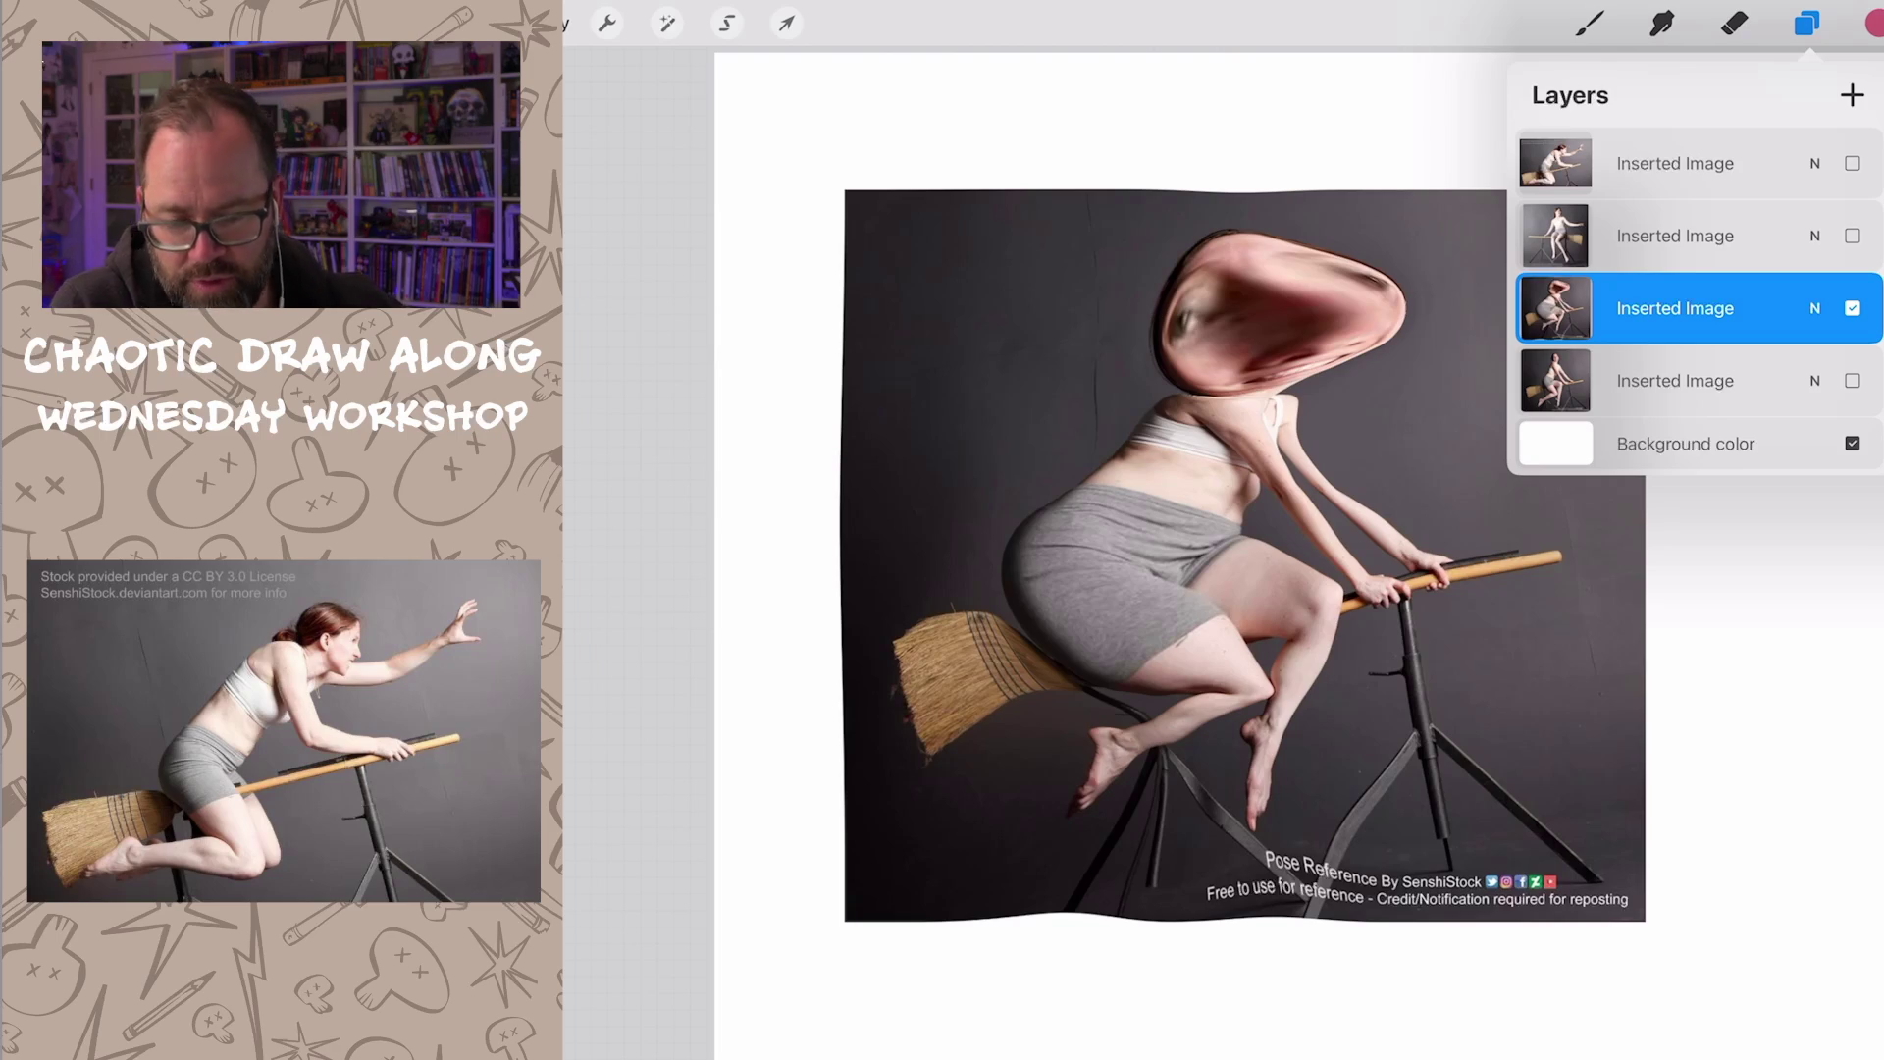
# Step: Switch from Procreate over to the Discord workshop channel
pyautogui.moveTo(1196, 1052); pyautogui.dragTo(1196, 619)
pyautogui.click(1619, 633)
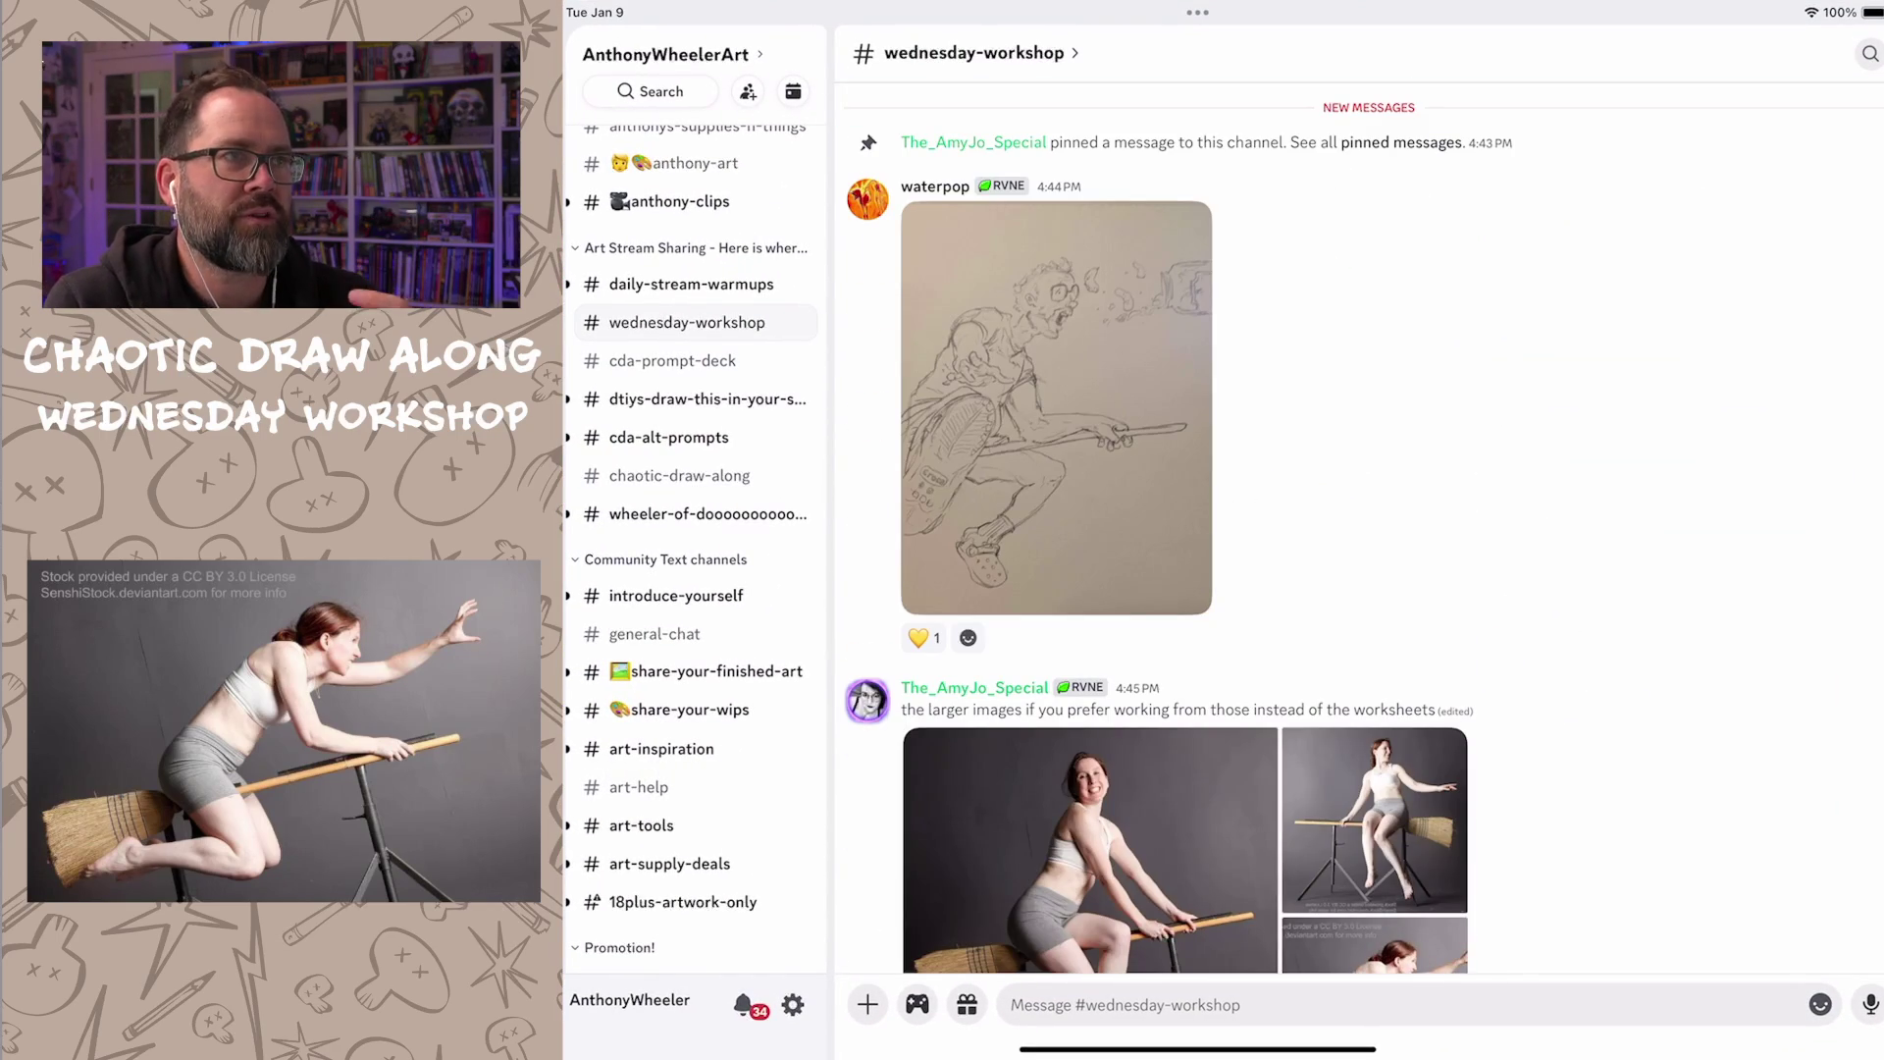
pyautogui.scroll(2, 1354, 531)
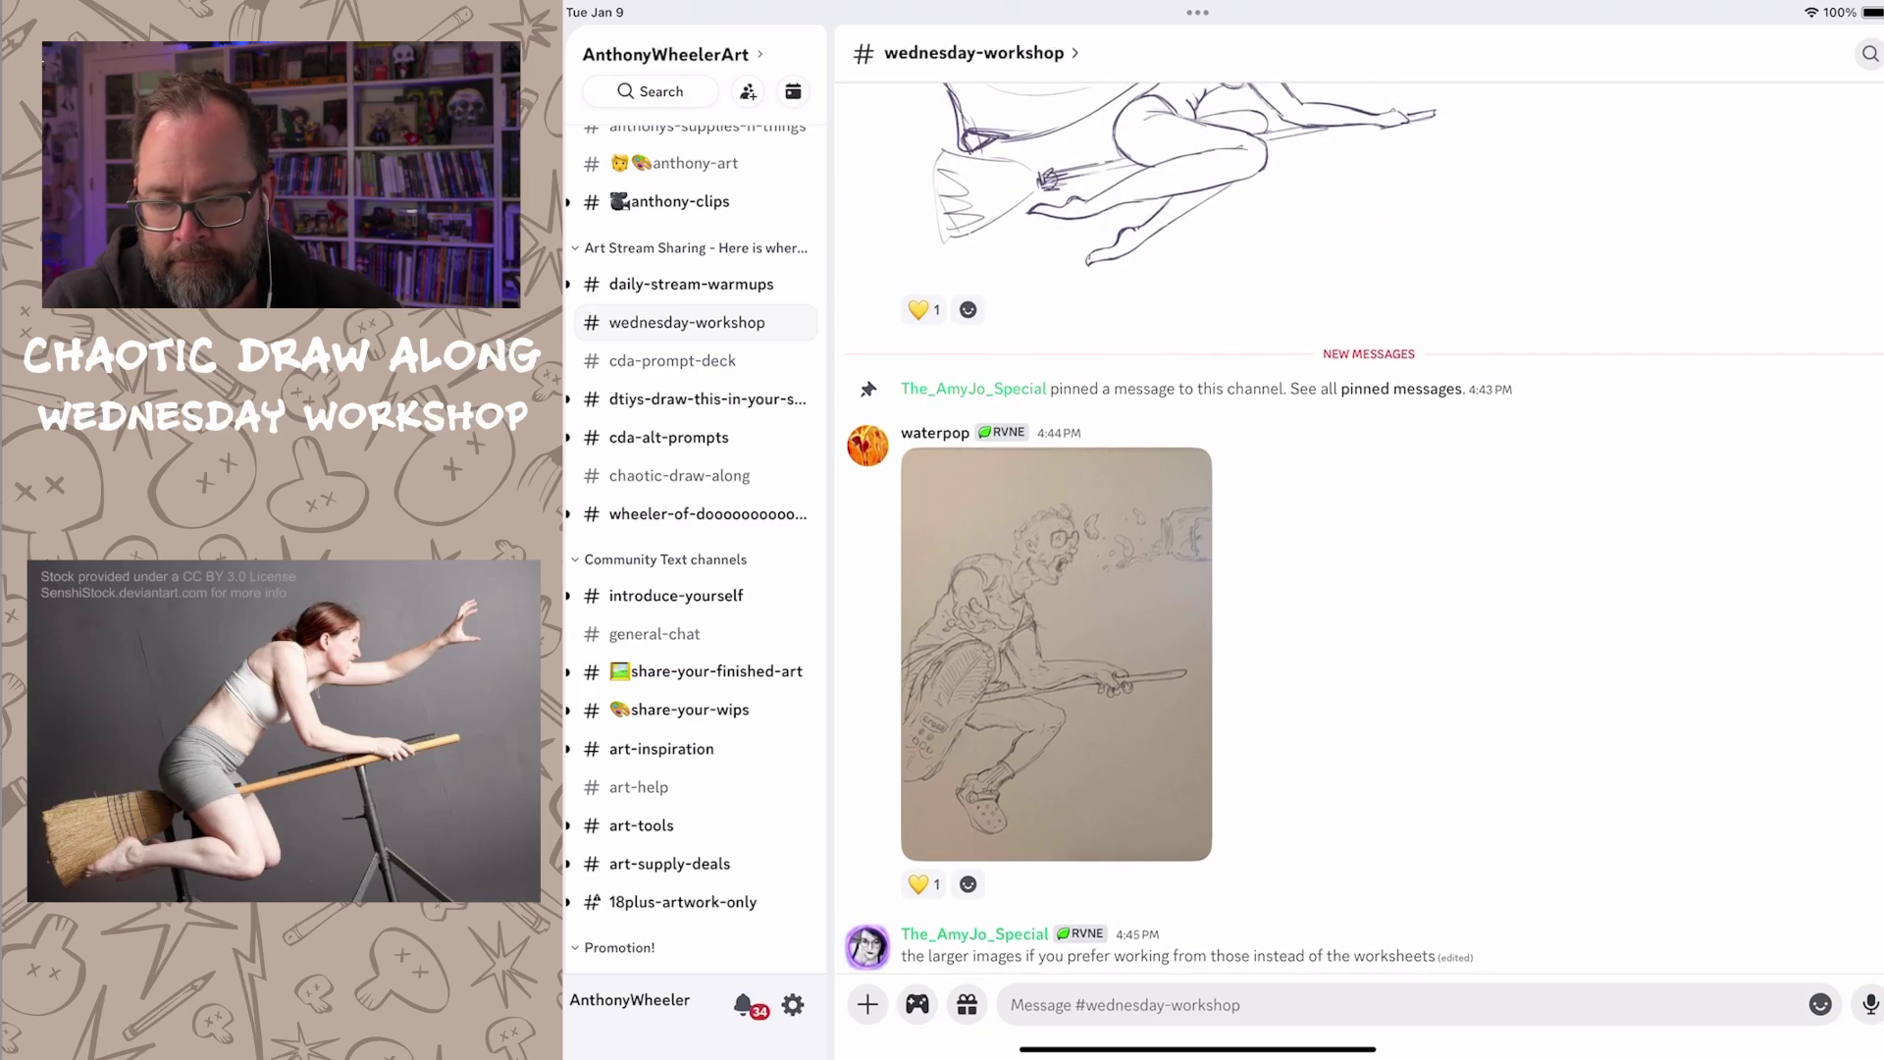
# Step: Open the shared pencil sketch of the screaming broomstick rider full-screen
pyautogui.click(1055, 652)
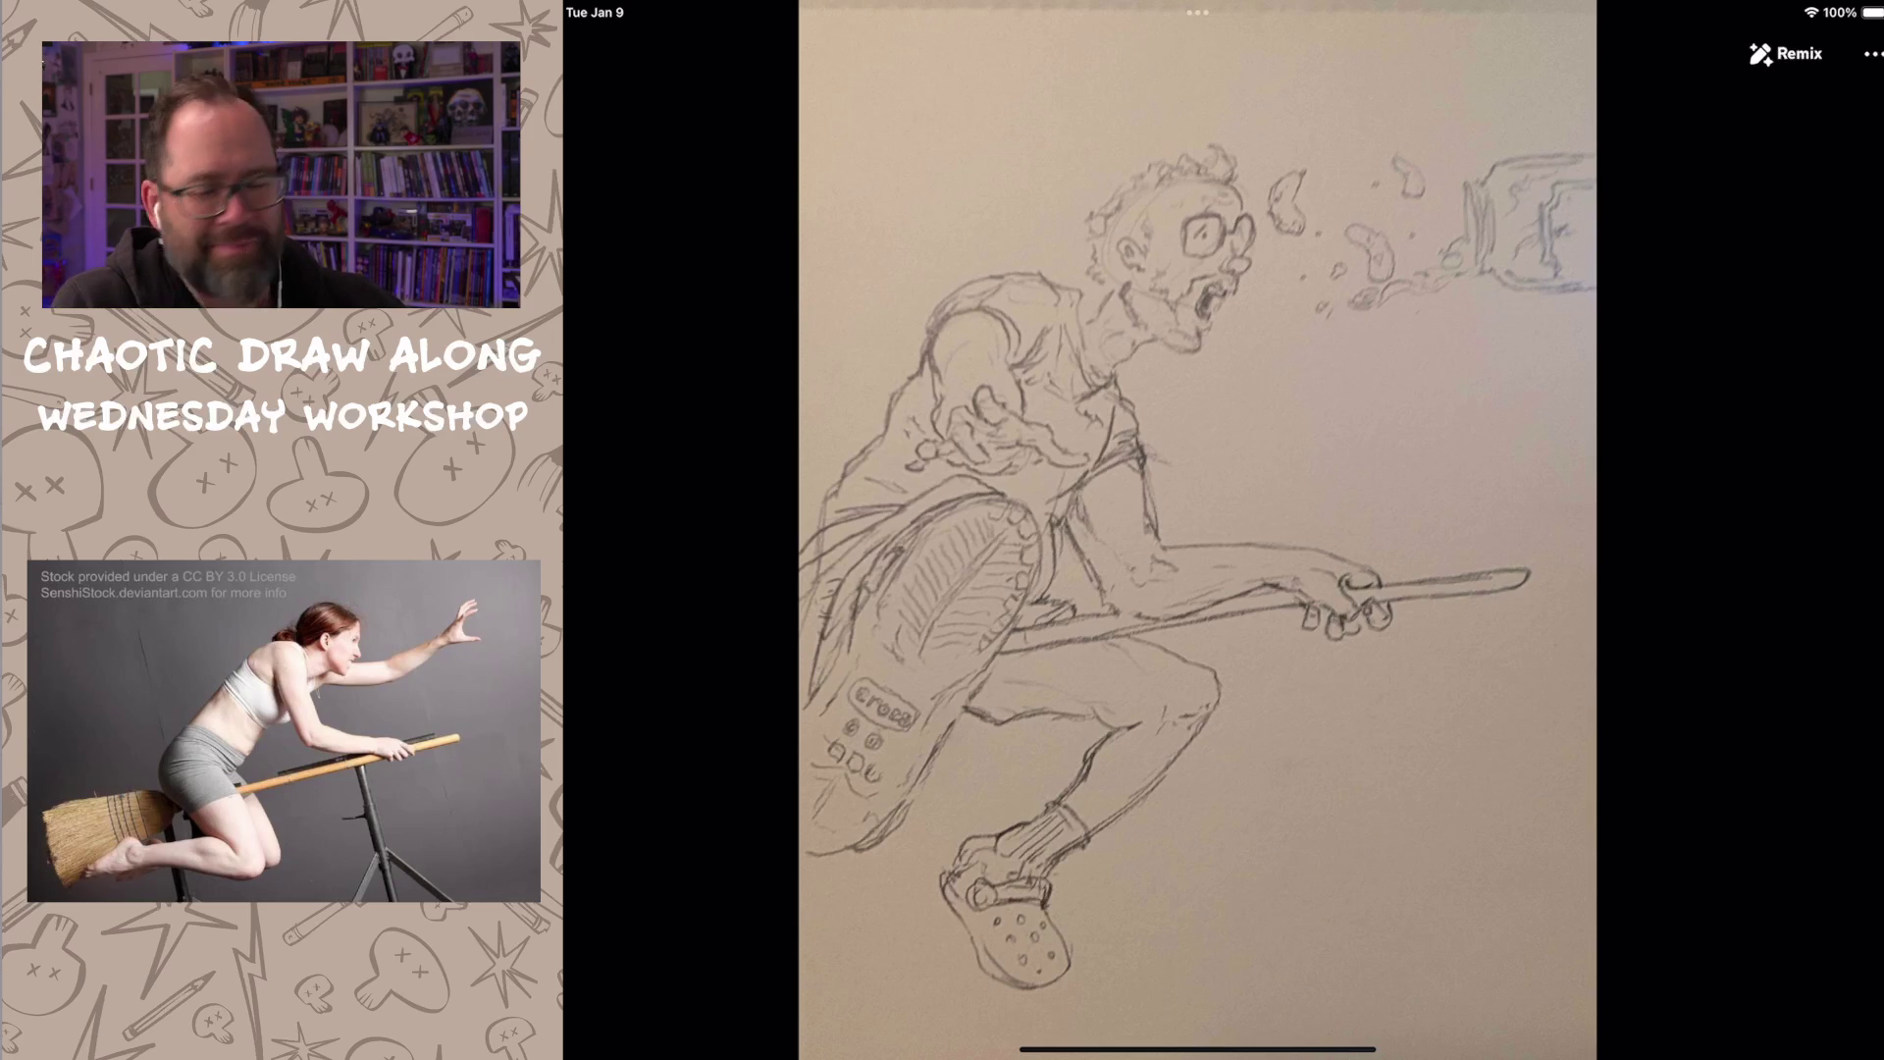
pyautogui.scroll(5, 1309, 560)
pyautogui.moveTo(1308, 559); pyautogui.dragTo(1362, 582)
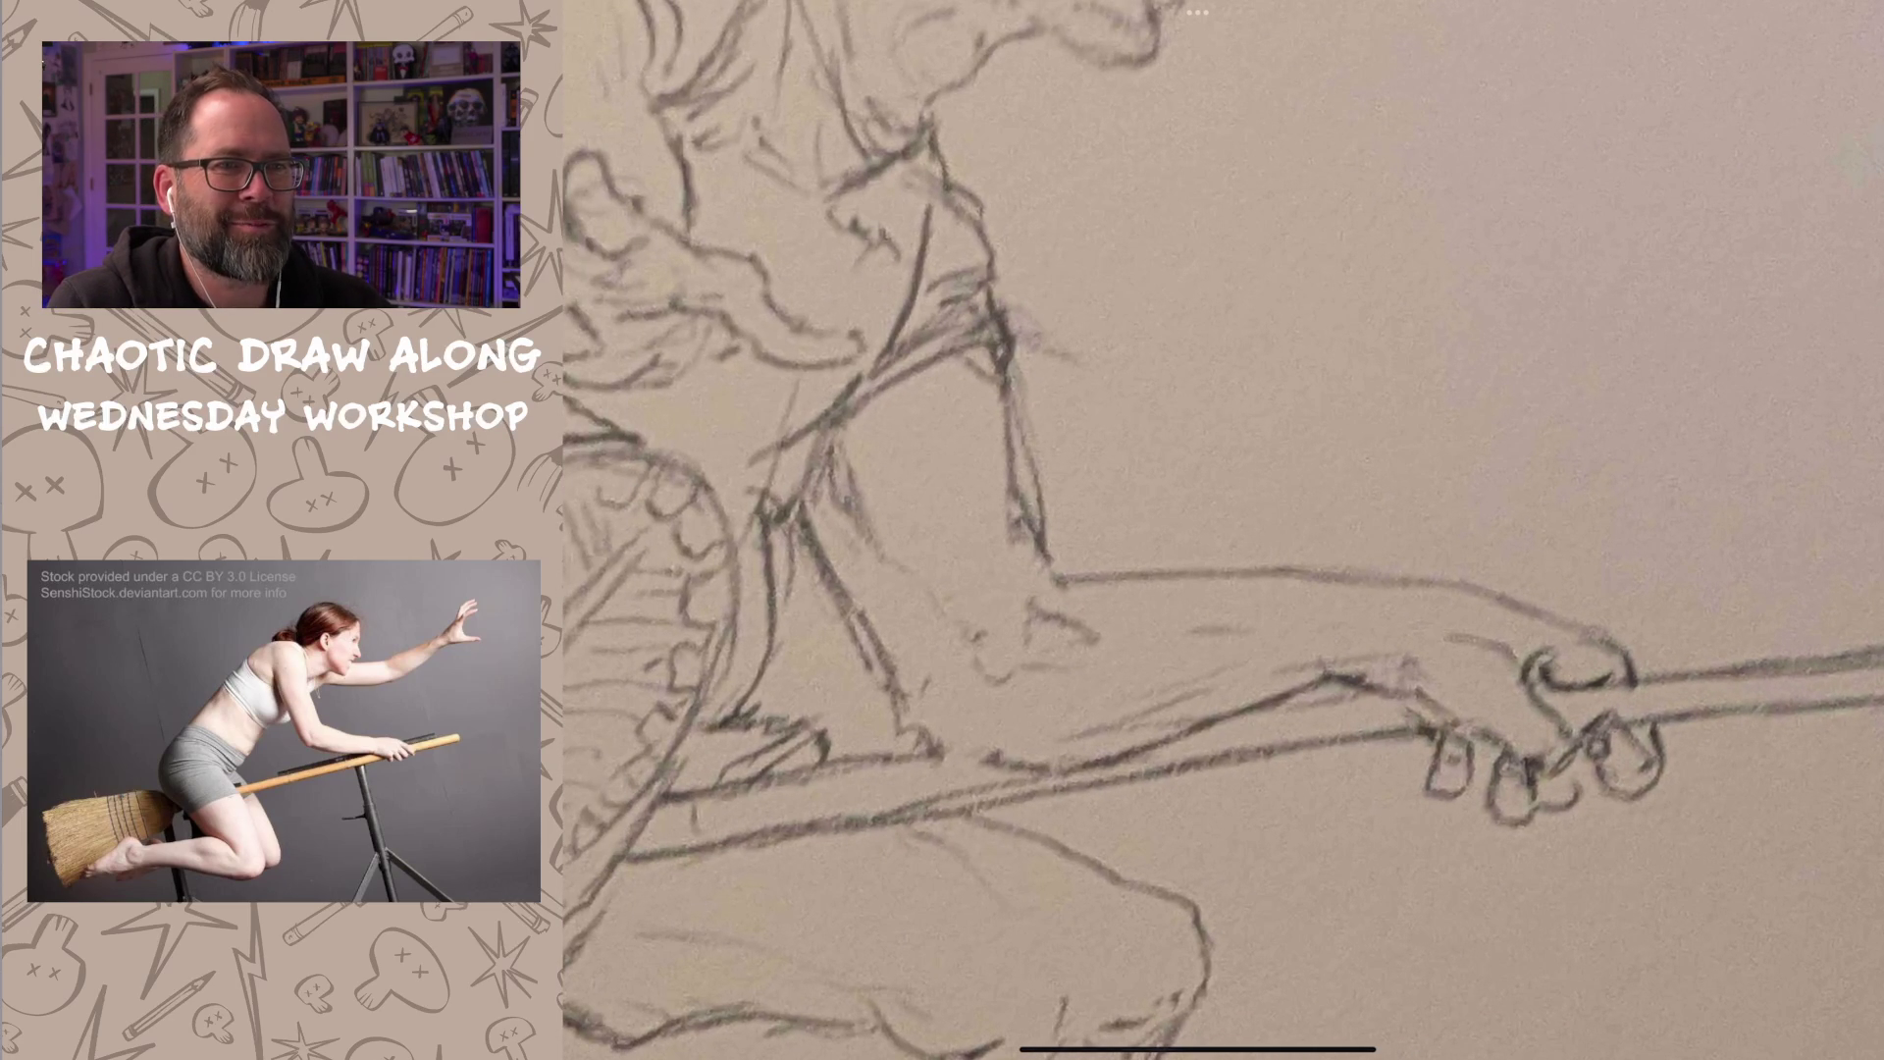
pyautogui.scroll(-3, 1221, 531)
pyautogui.scroll(-2, 1221, 531)
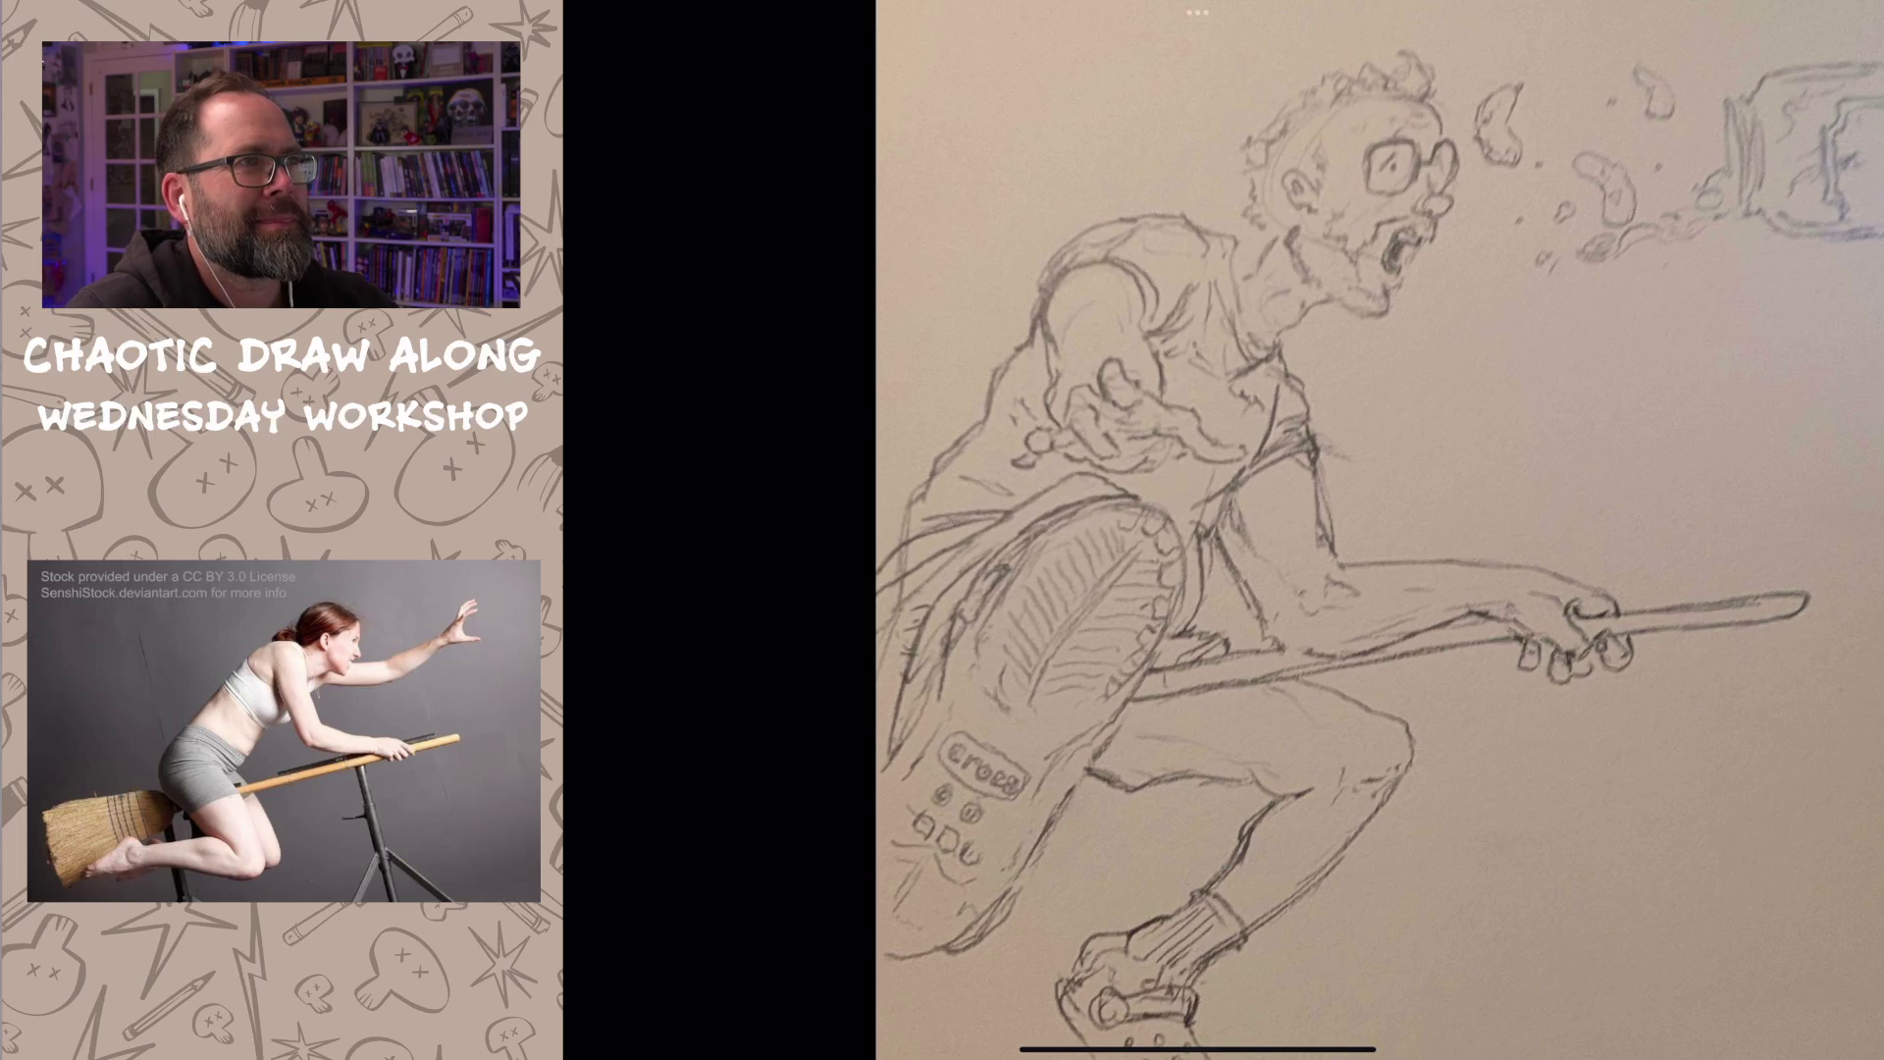
pyautogui.scroll(-2, 1222, 529)
pyautogui.press('super+Tab')
pyautogui.scroll(-5, 1177, 530)
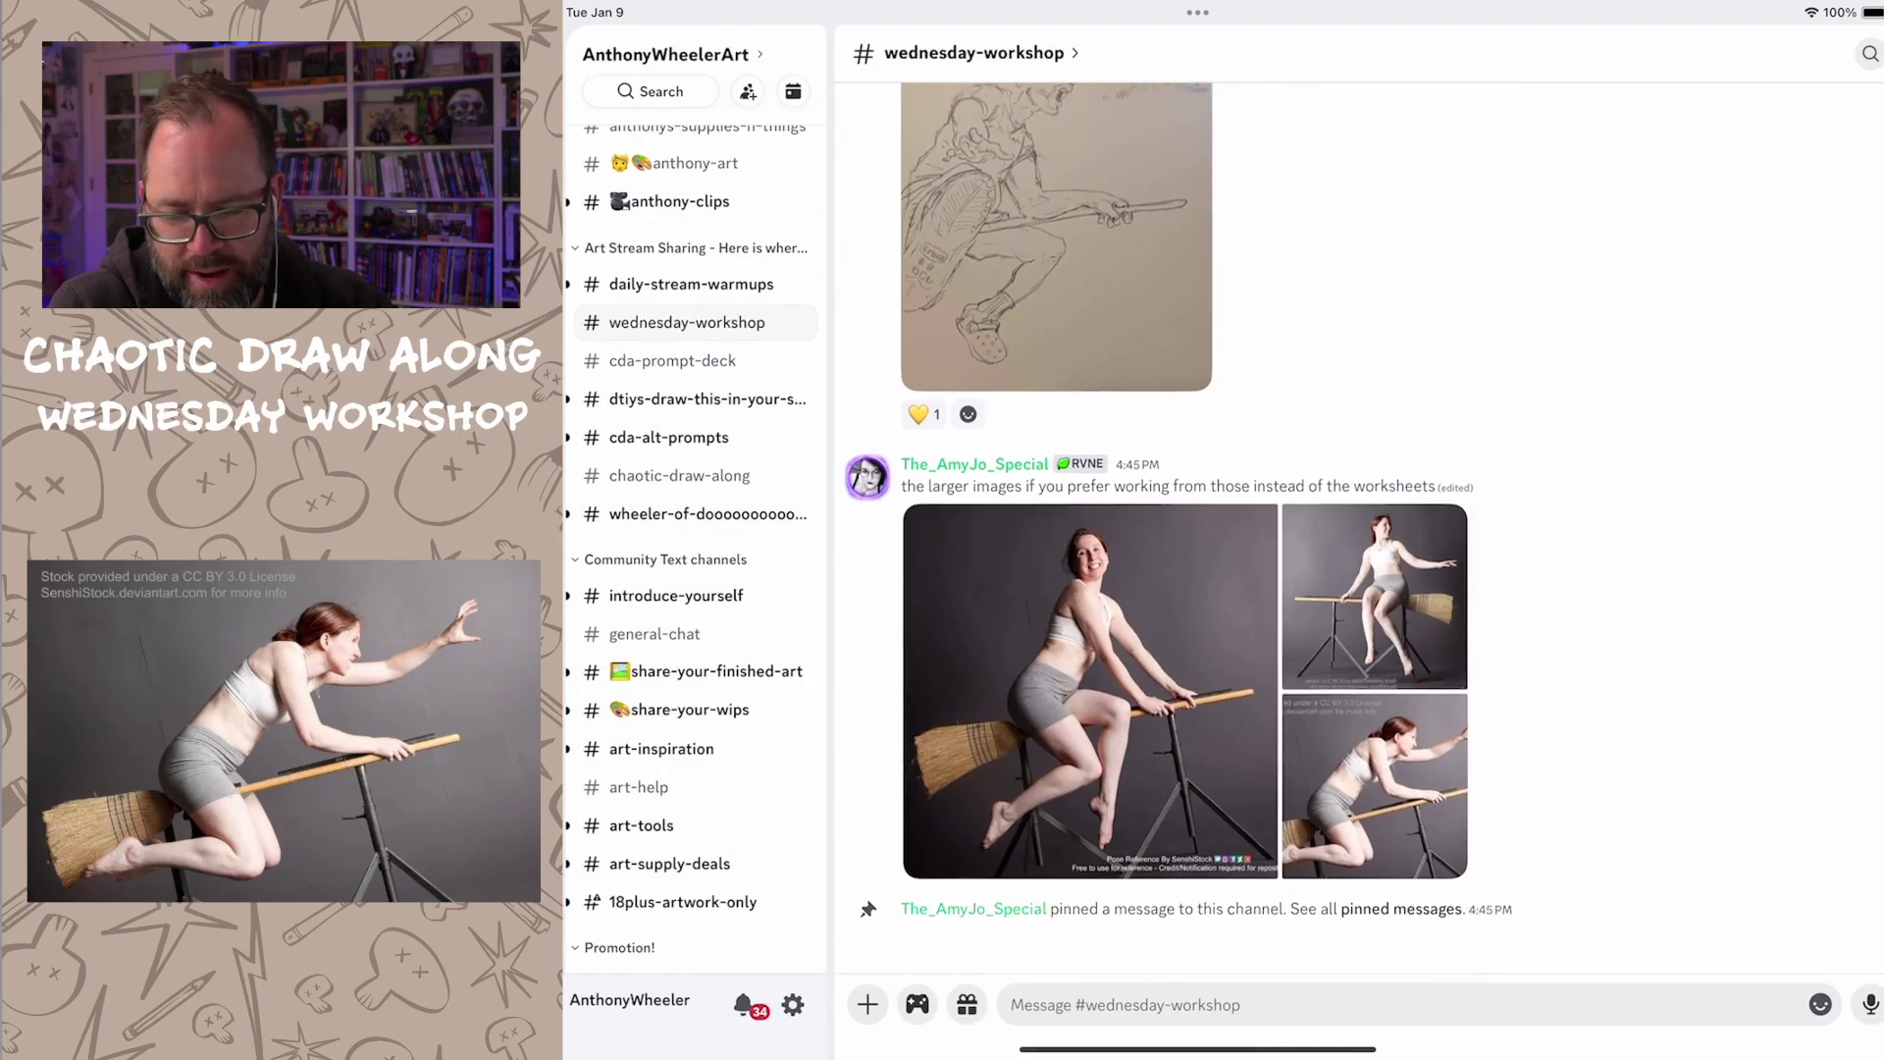
pyautogui.scroll(5, 1162, 531)
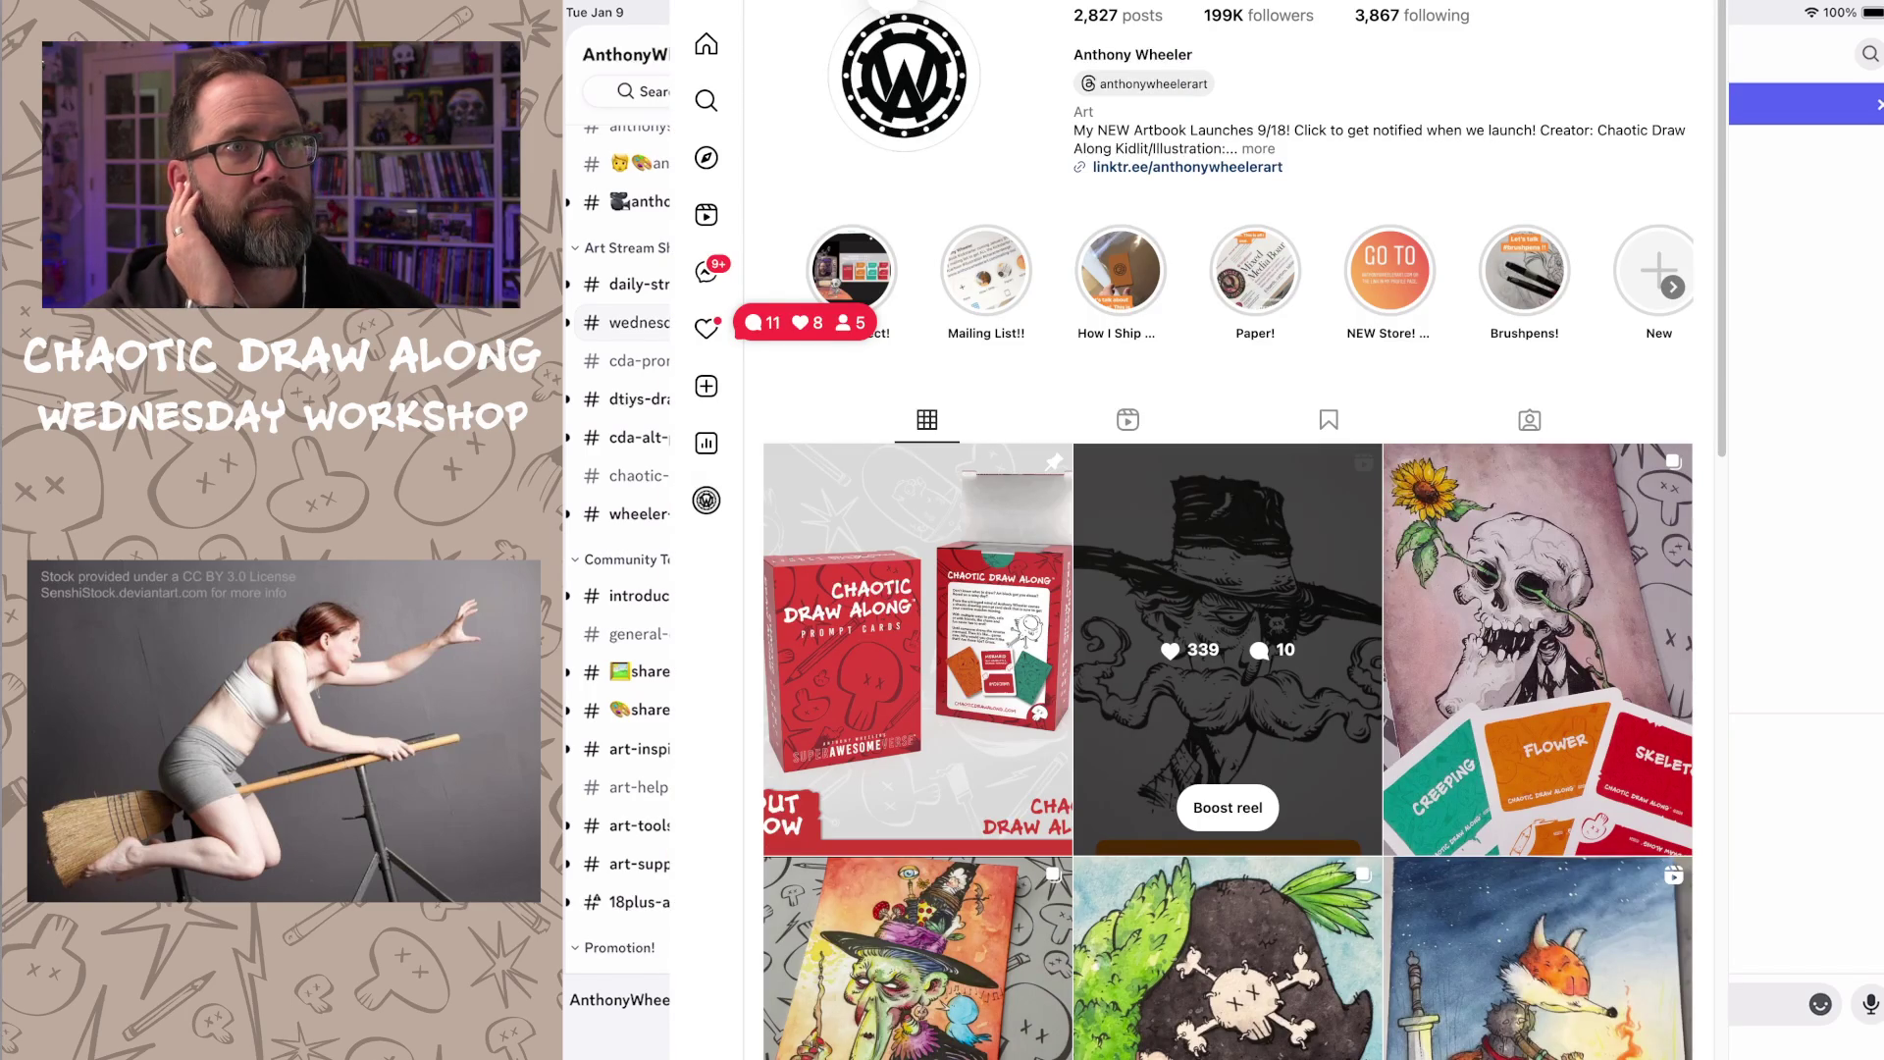
# Step: Browse the Instagram posts from the mustache reel to the rabbit-on-broomstick drawing
pyautogui.click(1228, 692)
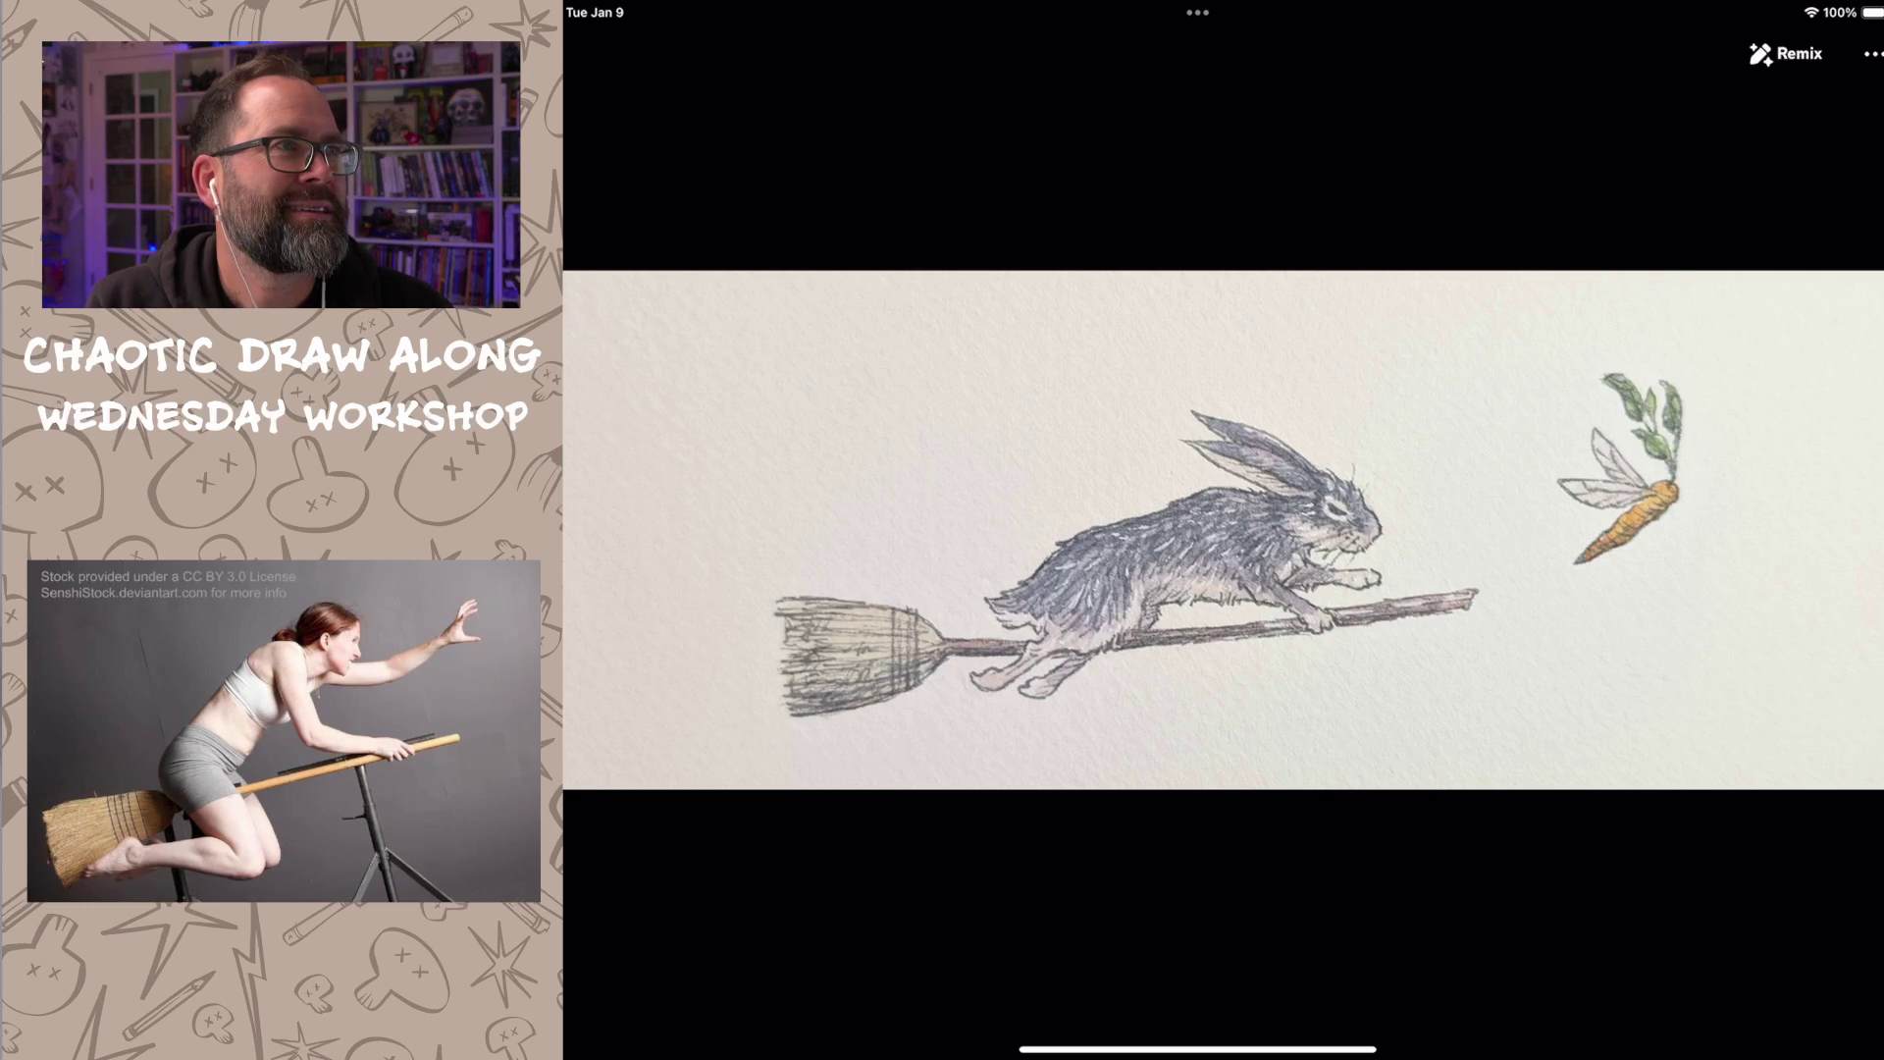
# Step: View the witch broom-pose collage full size and return to the wednesday-workshop chat
pyautogui.press('Escape')
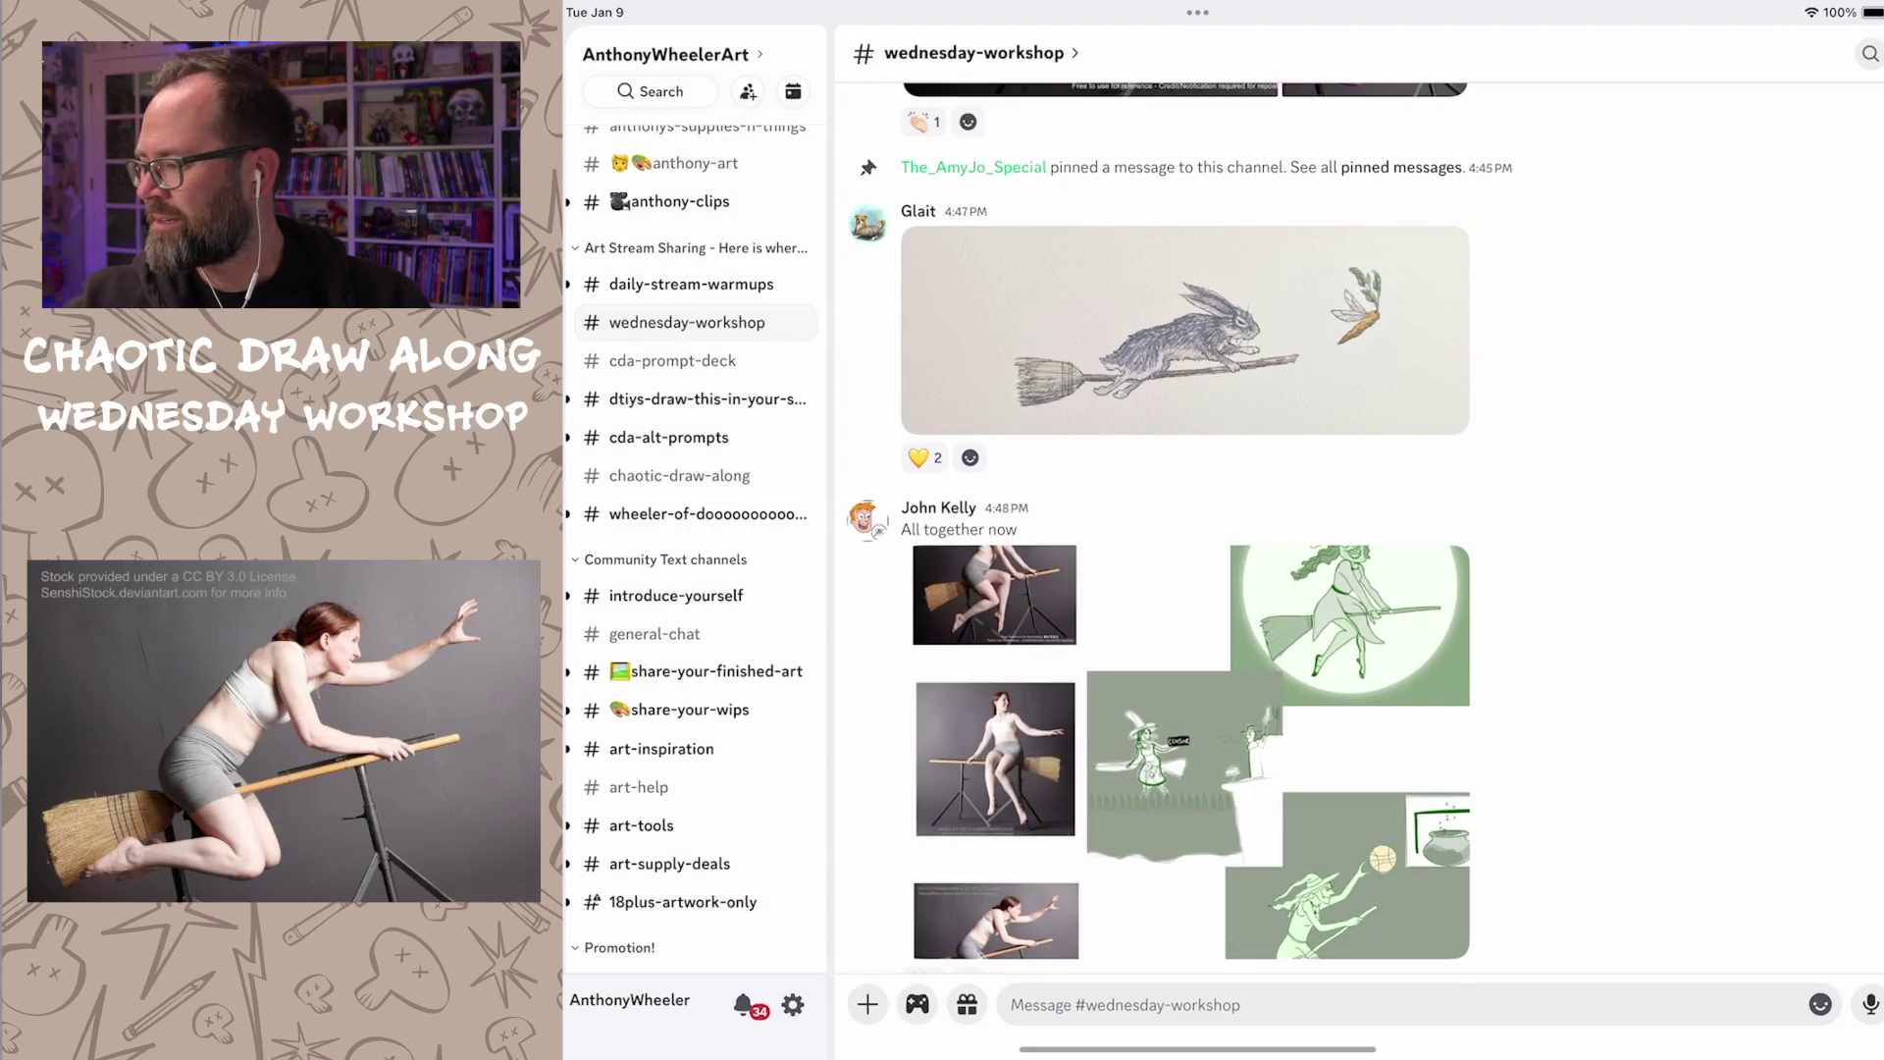
pyautogui.click(1190, 752)
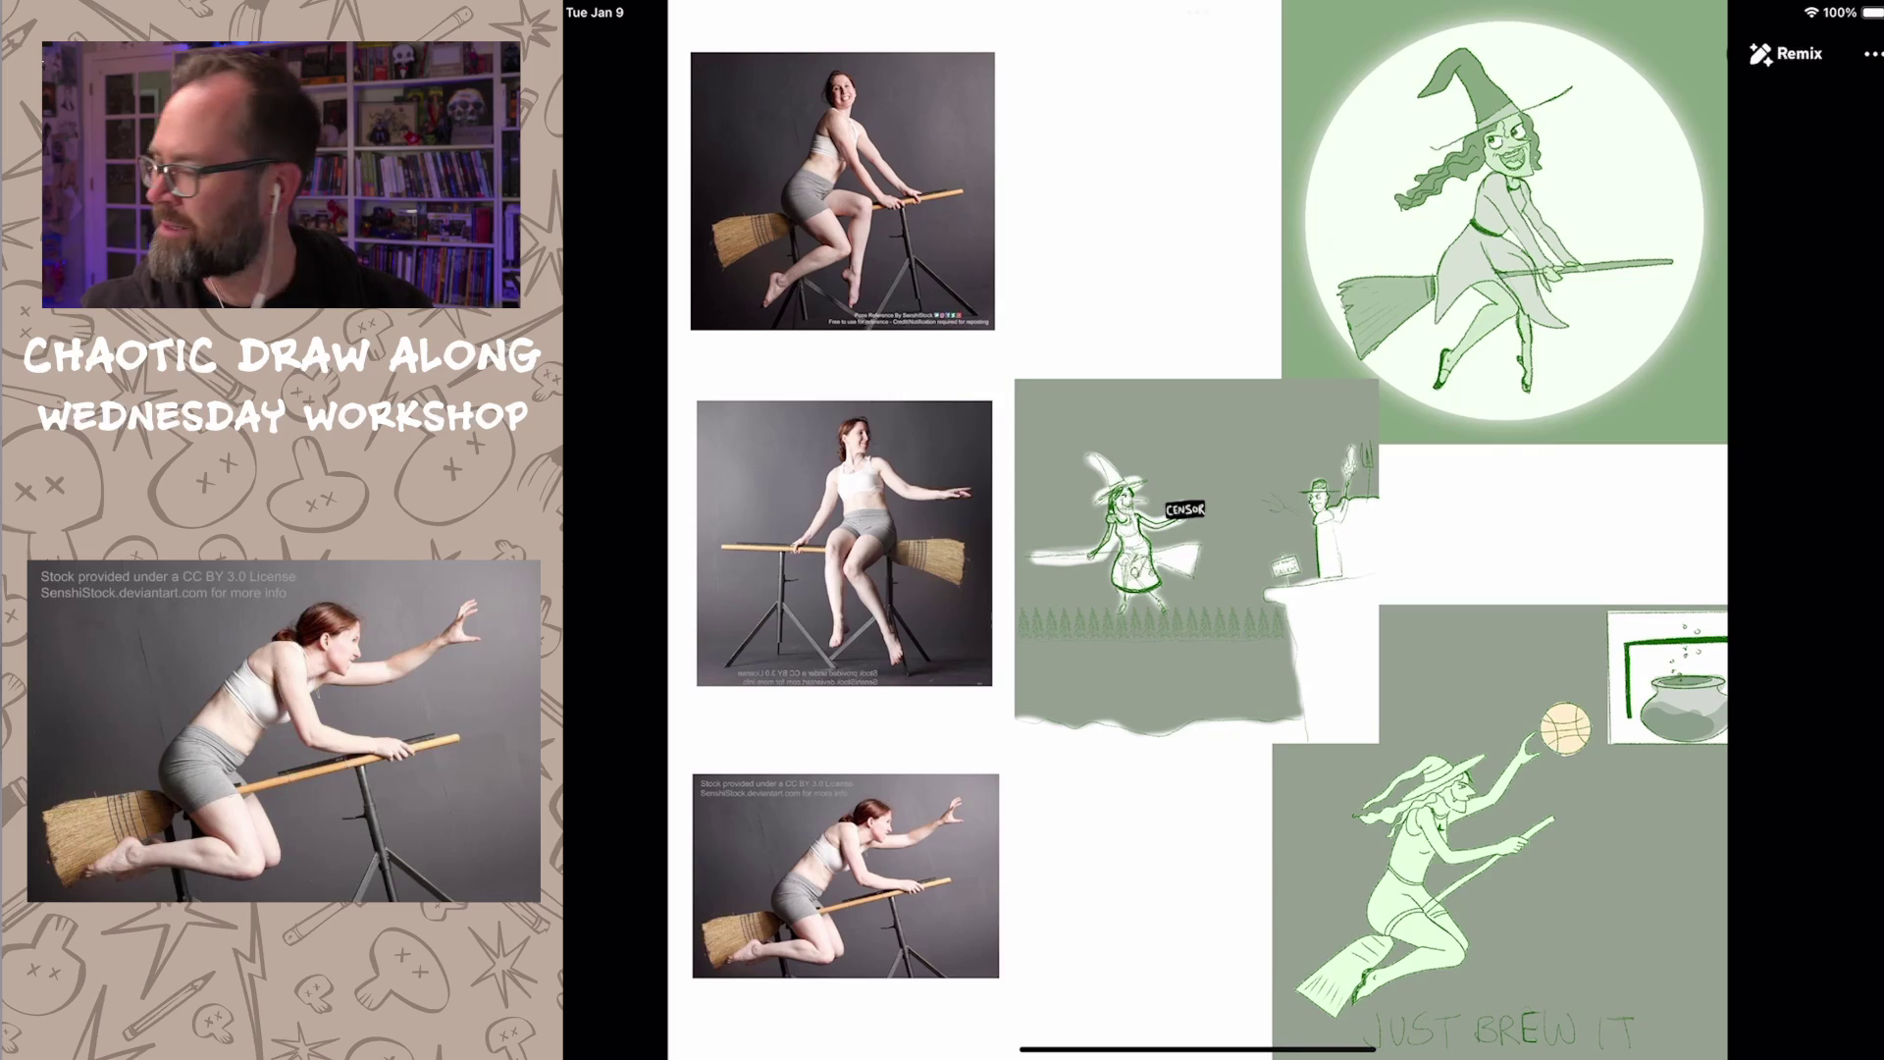
pyautogui.press('Escape')
pyautogui.scroll(-5, 1177, 531)
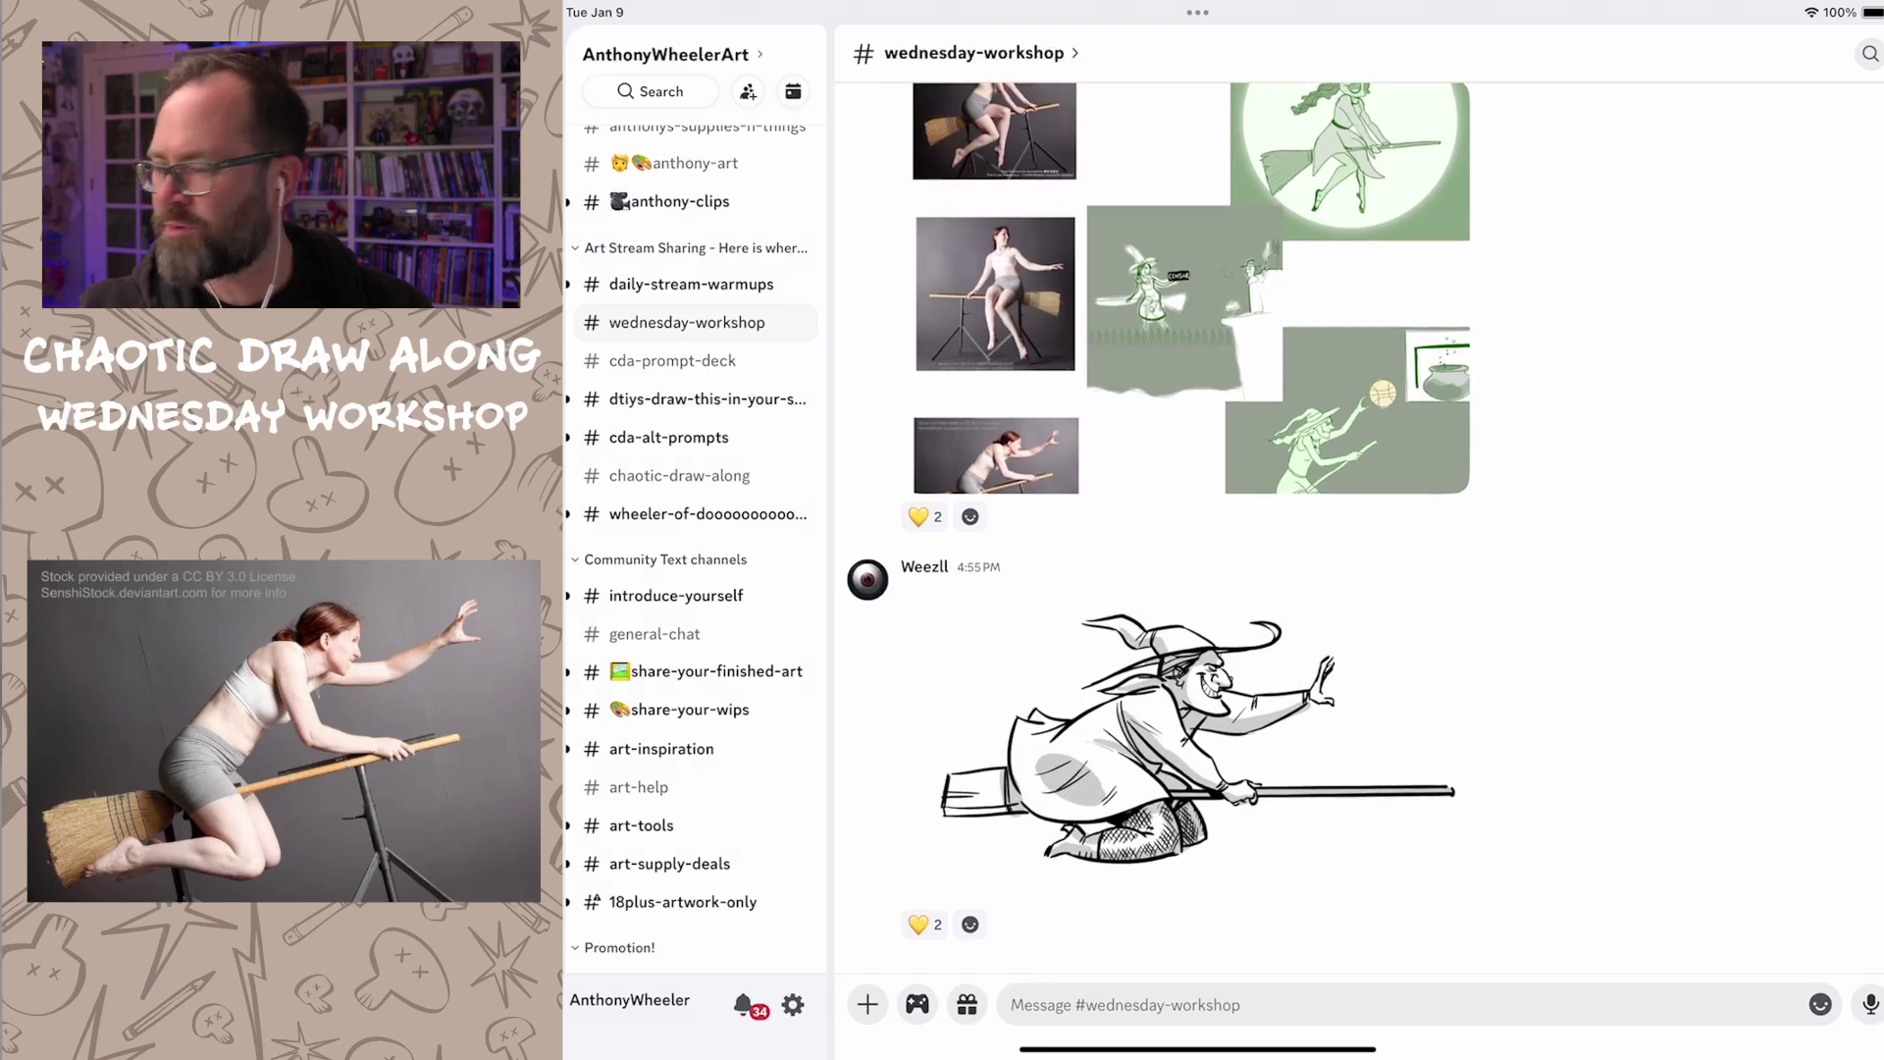
# Step: View the cartoon witch drawing full size and return to the workshop channel
pyautogui.click(1197, 722)
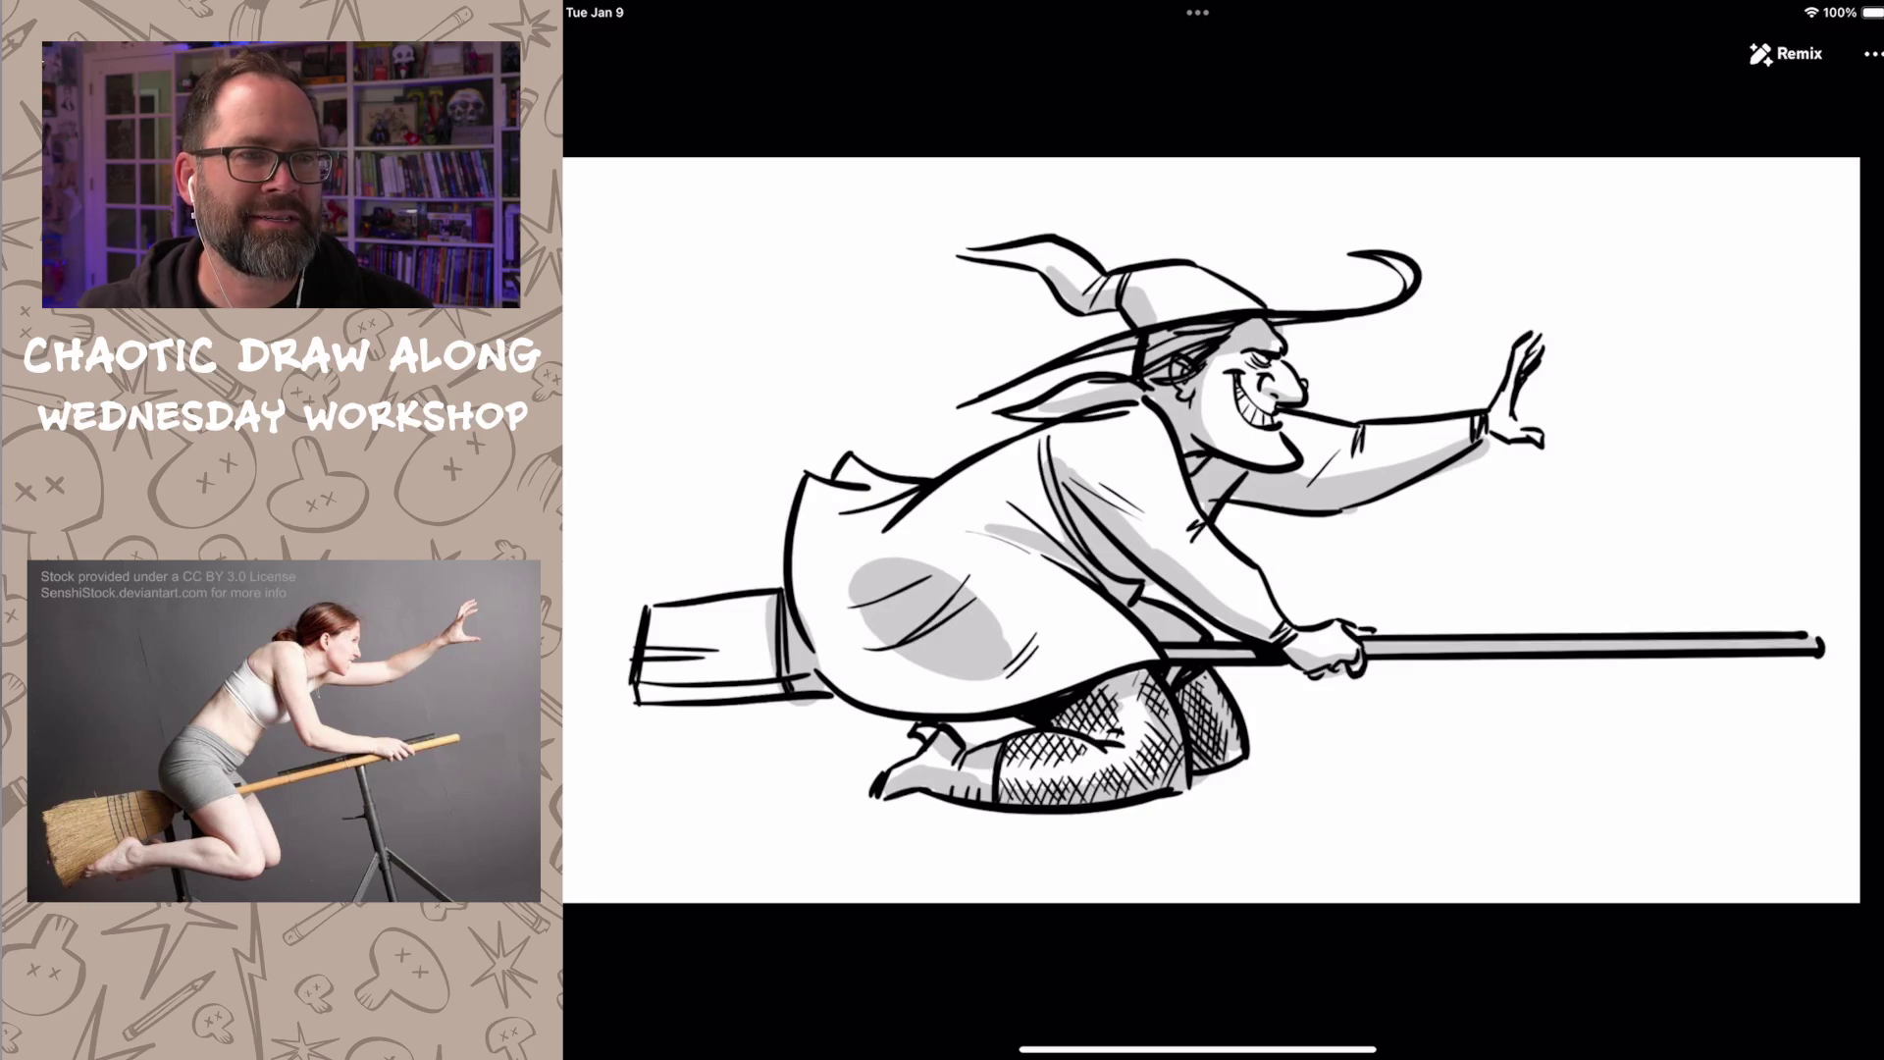
pyautogui.press('Escape')
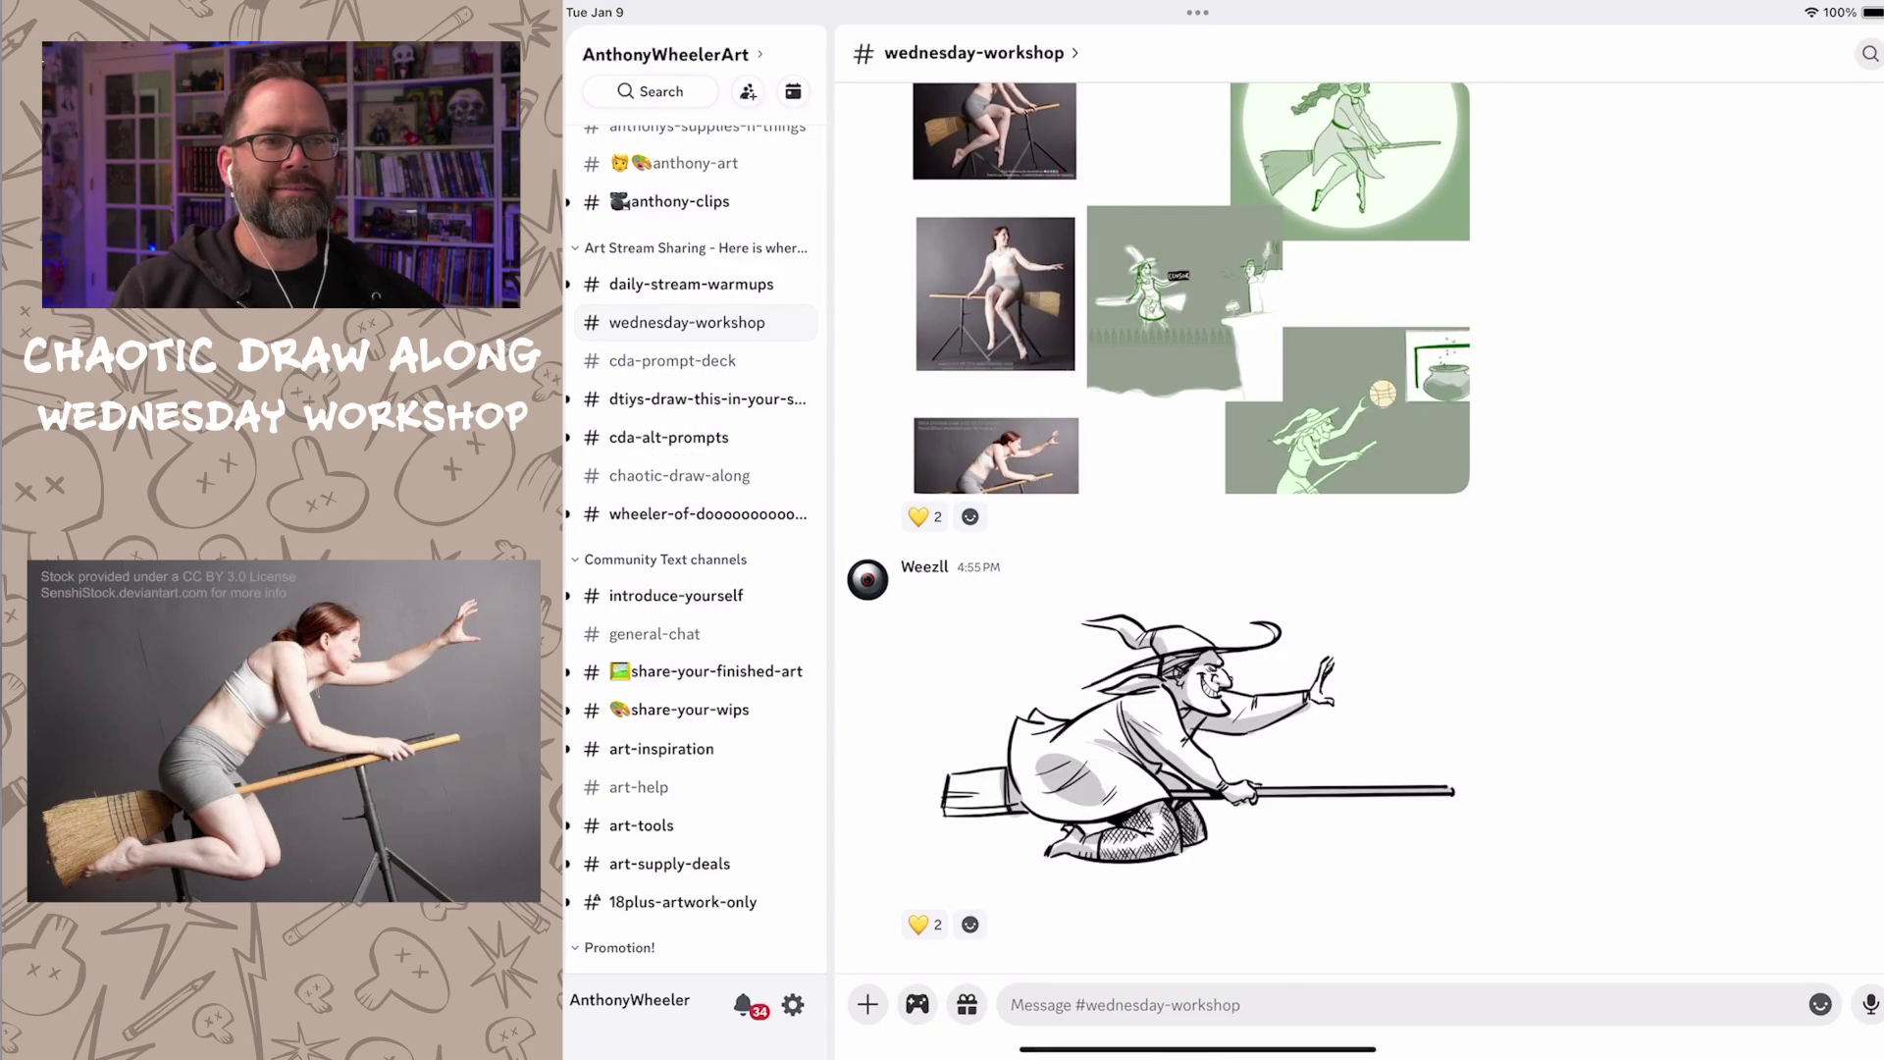
pyautogui.scroll(-3, 1197, 530)
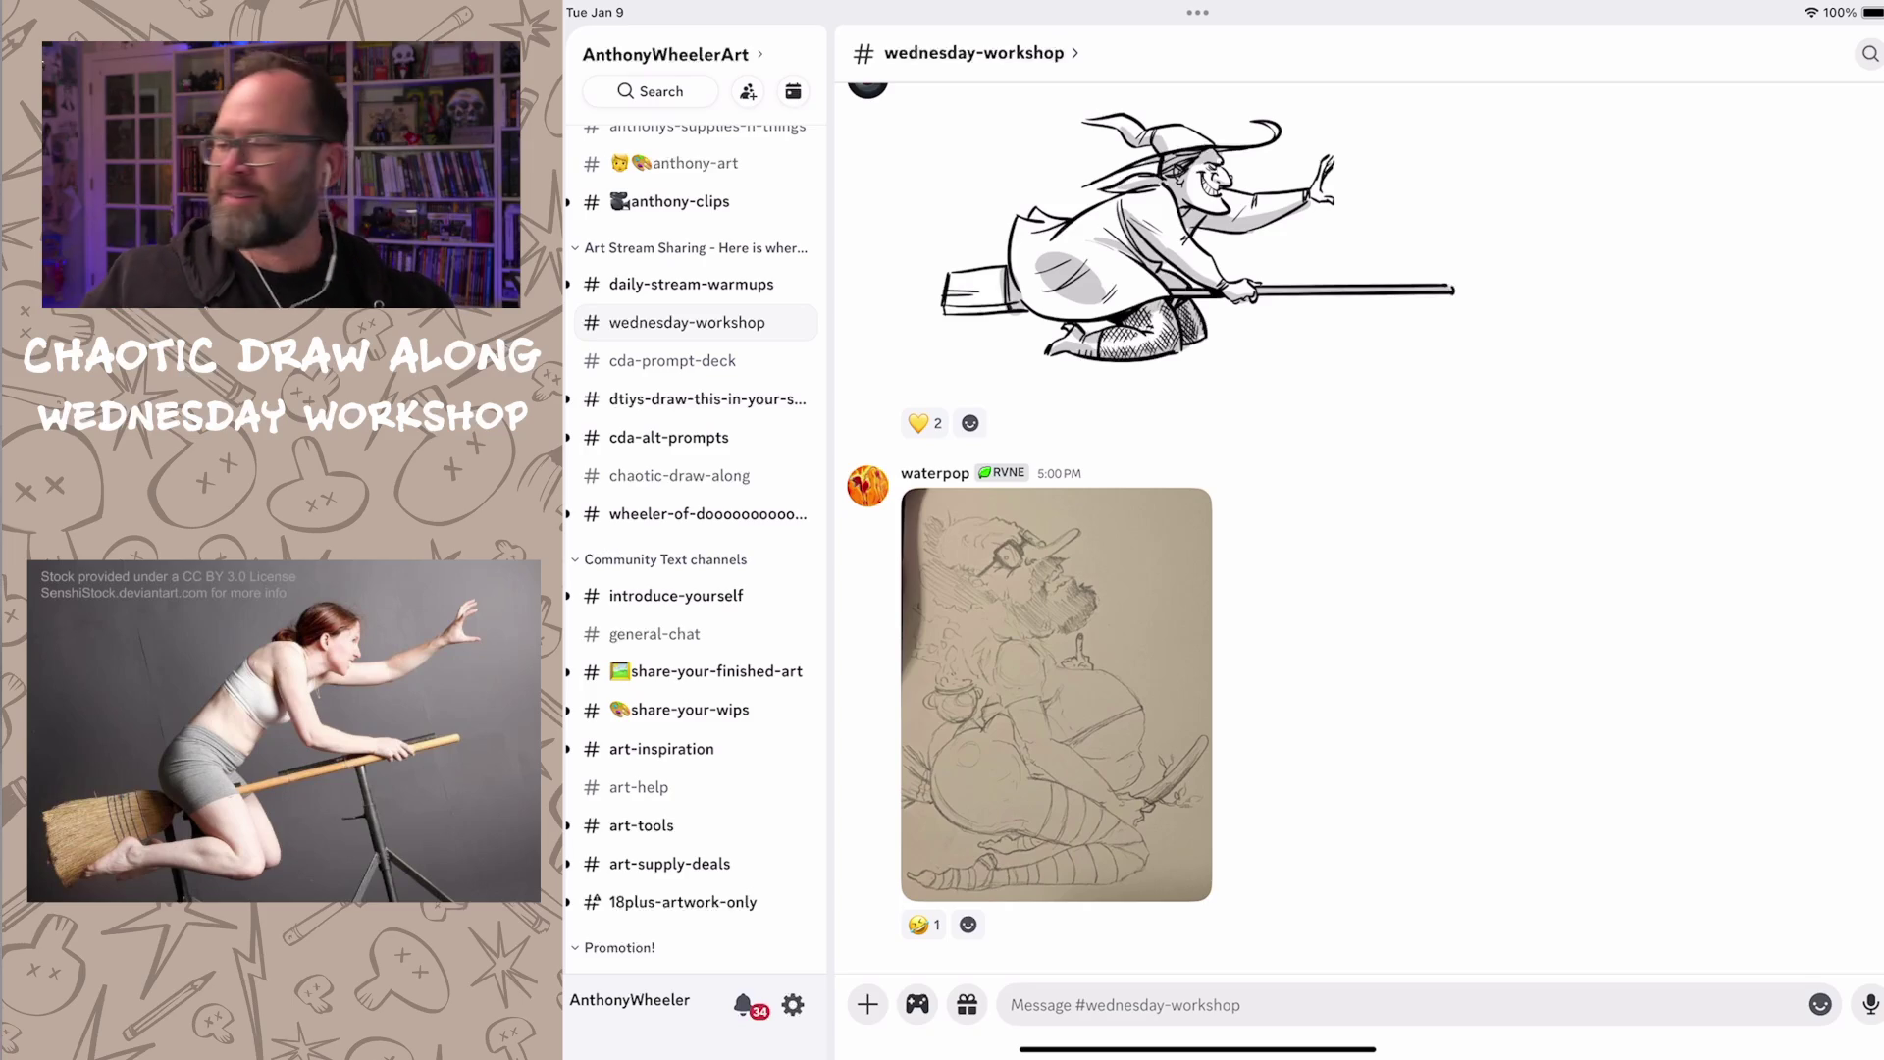
# Step: View the bearded broom-rider pencil sketch full size, then switch to #chaotic-draw-along
pyautogui.click(1056, 694)
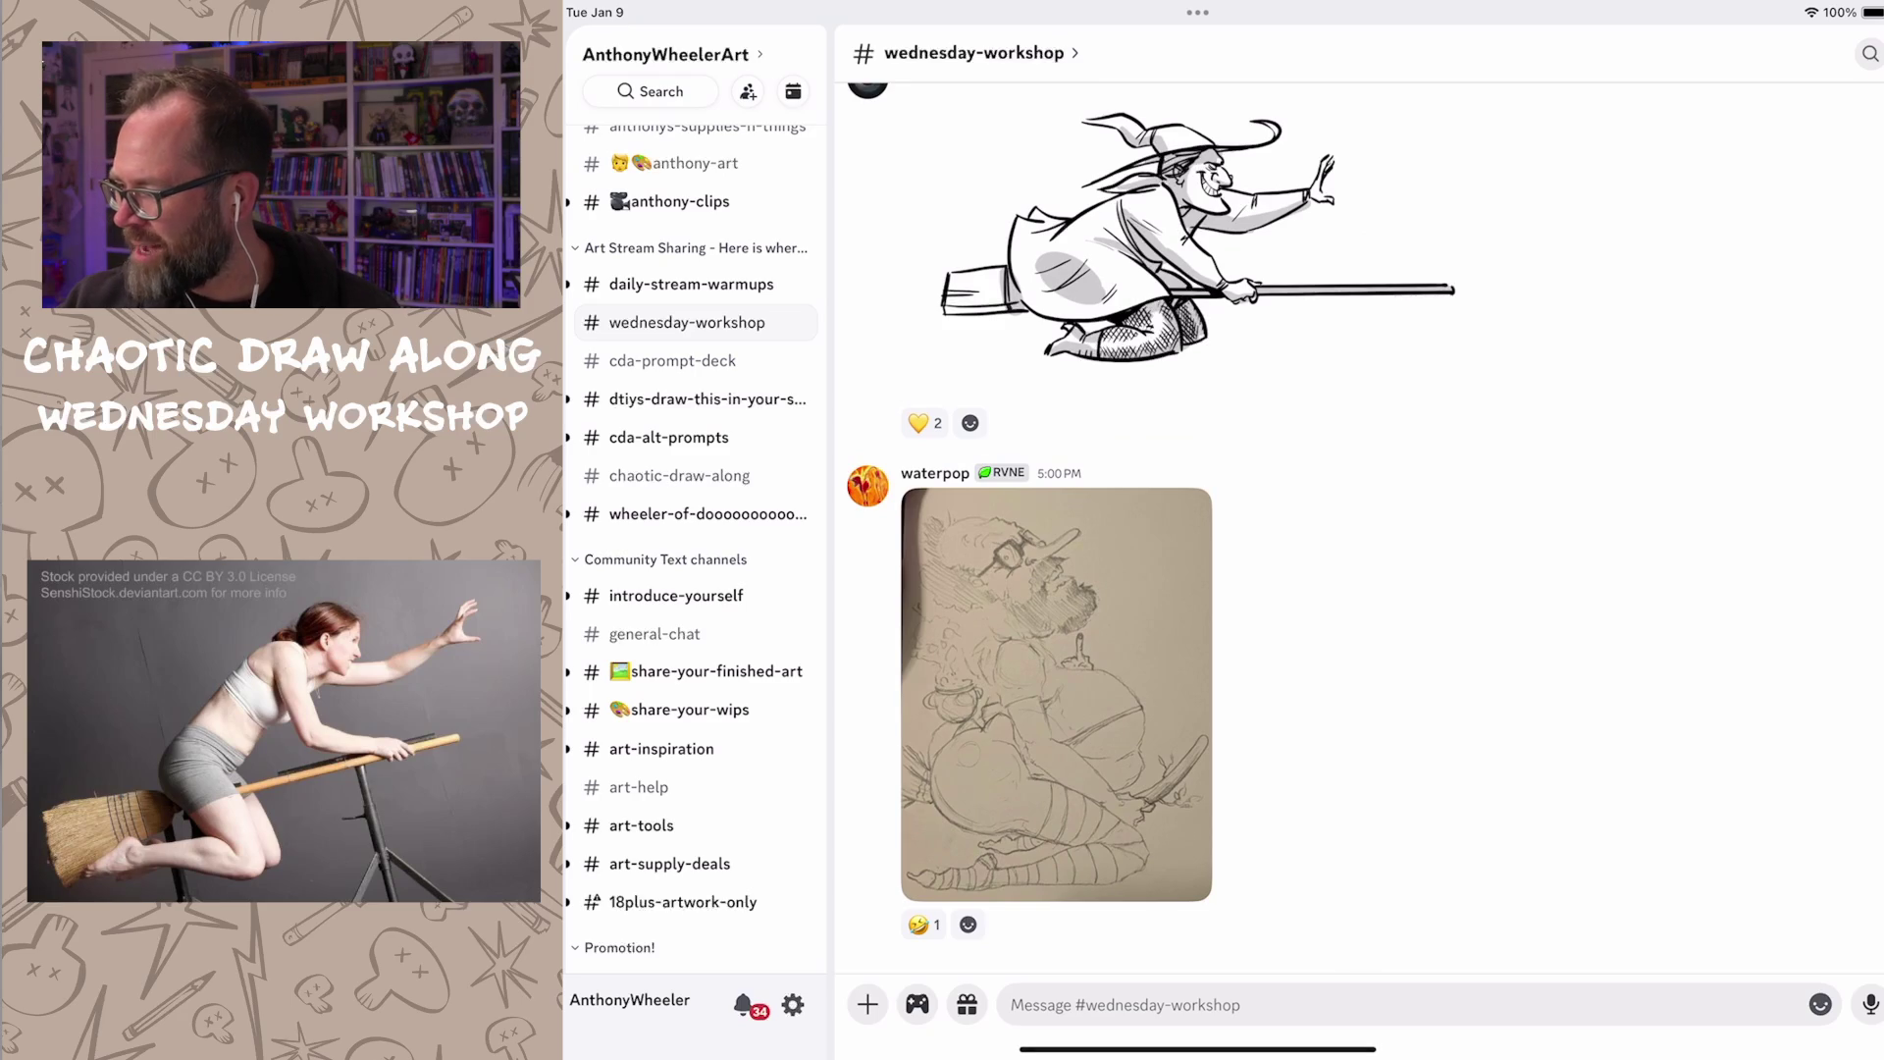
pyautogui.click(678, 476)
pyautogui.scroll(5, 1178, 590)
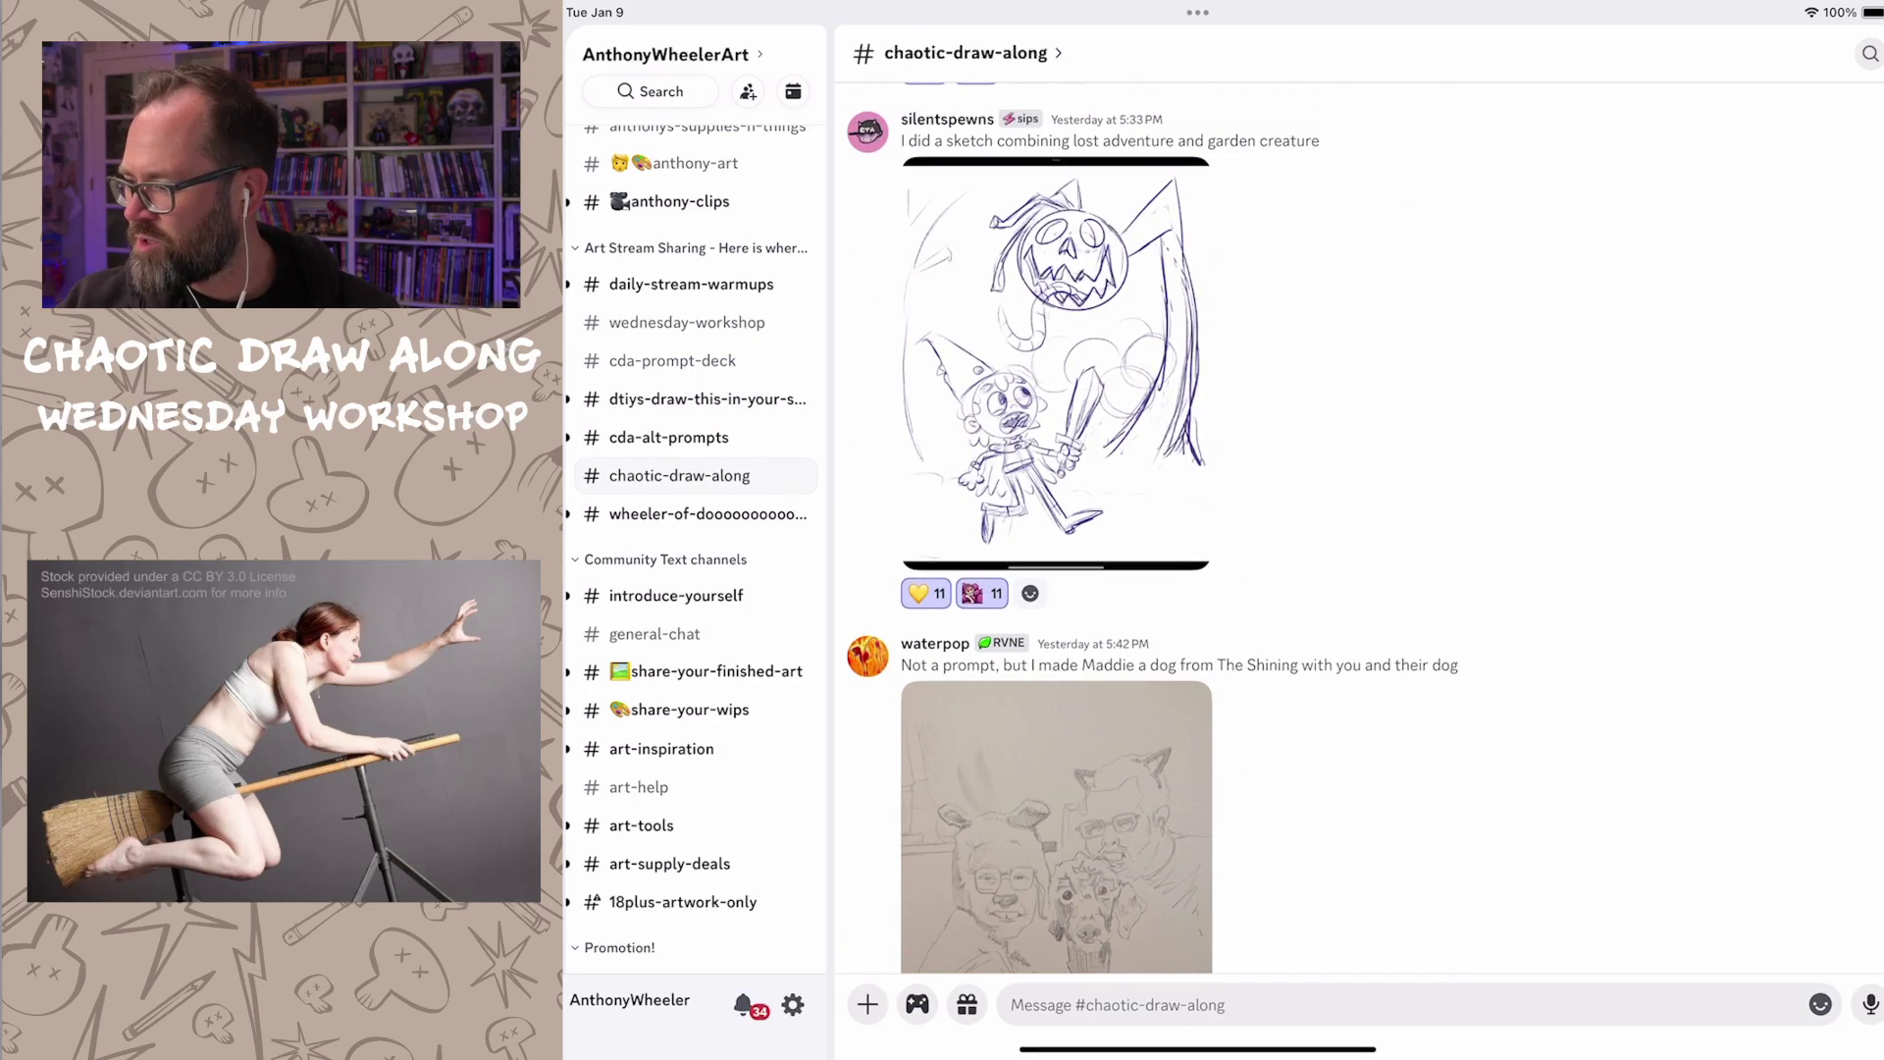
# Step: View the pumpkin, dog portrait and Macho Man cardboard sketches full size, then switch to #general-chat
pyautogui.click(1055, 361)
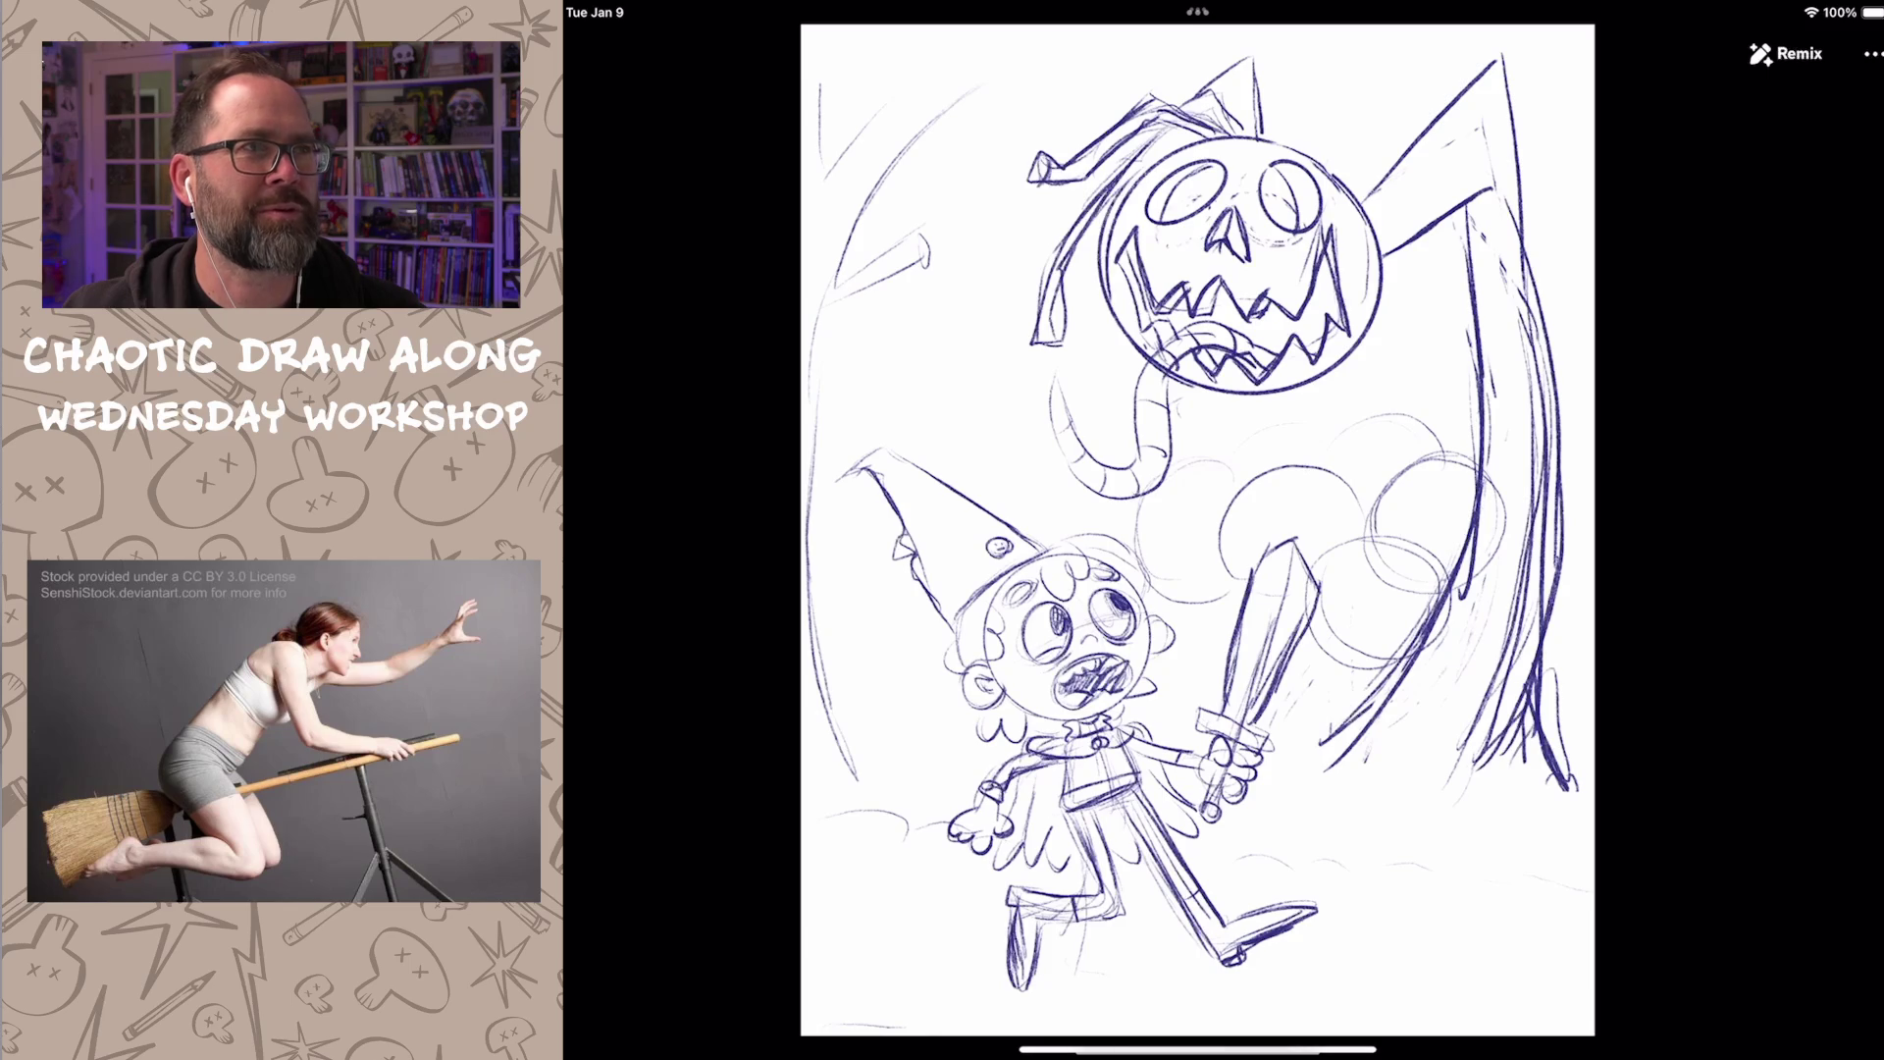
pyautogui.moveTo(1198, 530); pyautogui.dragTo(1197, 766)
pyautogui.scroll(-2, 1178, 589)
pyautogui.click(1055, 752)
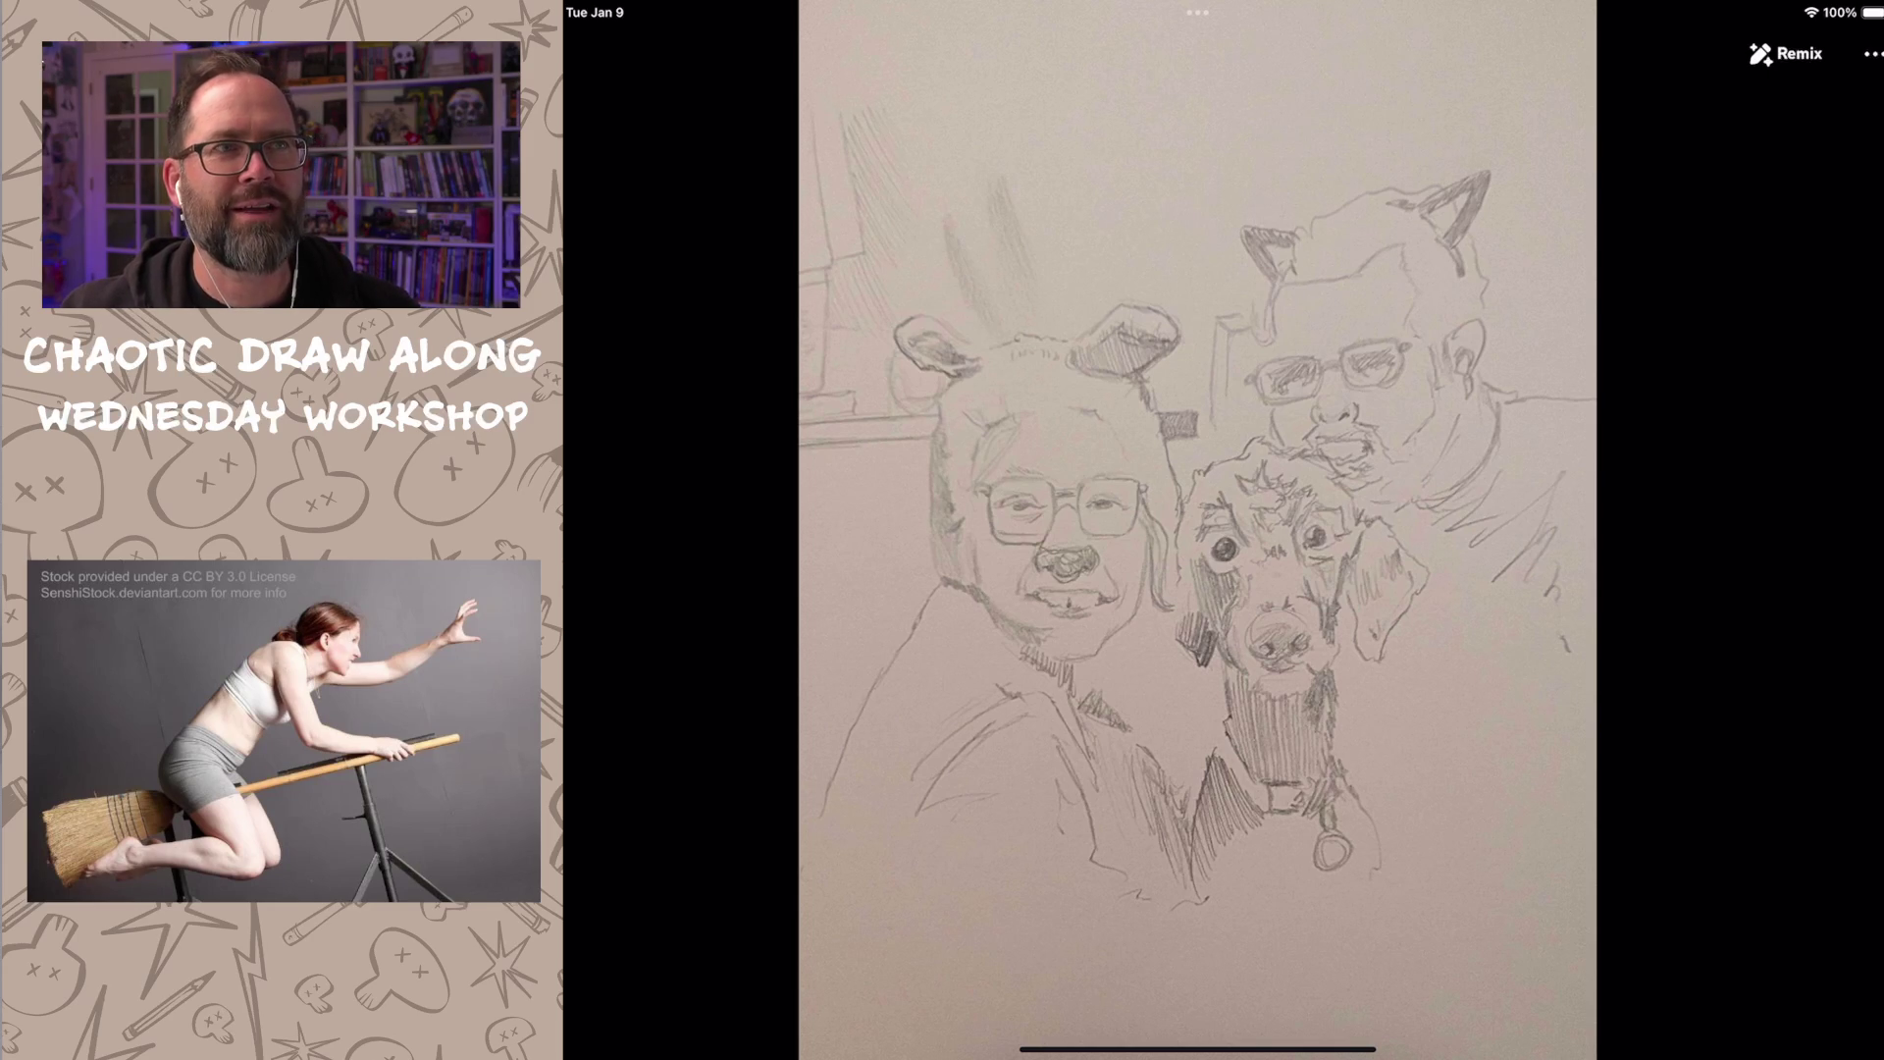
pyautogui.press('Escape')
pyautogui.scroll(-5, 1177, 589)
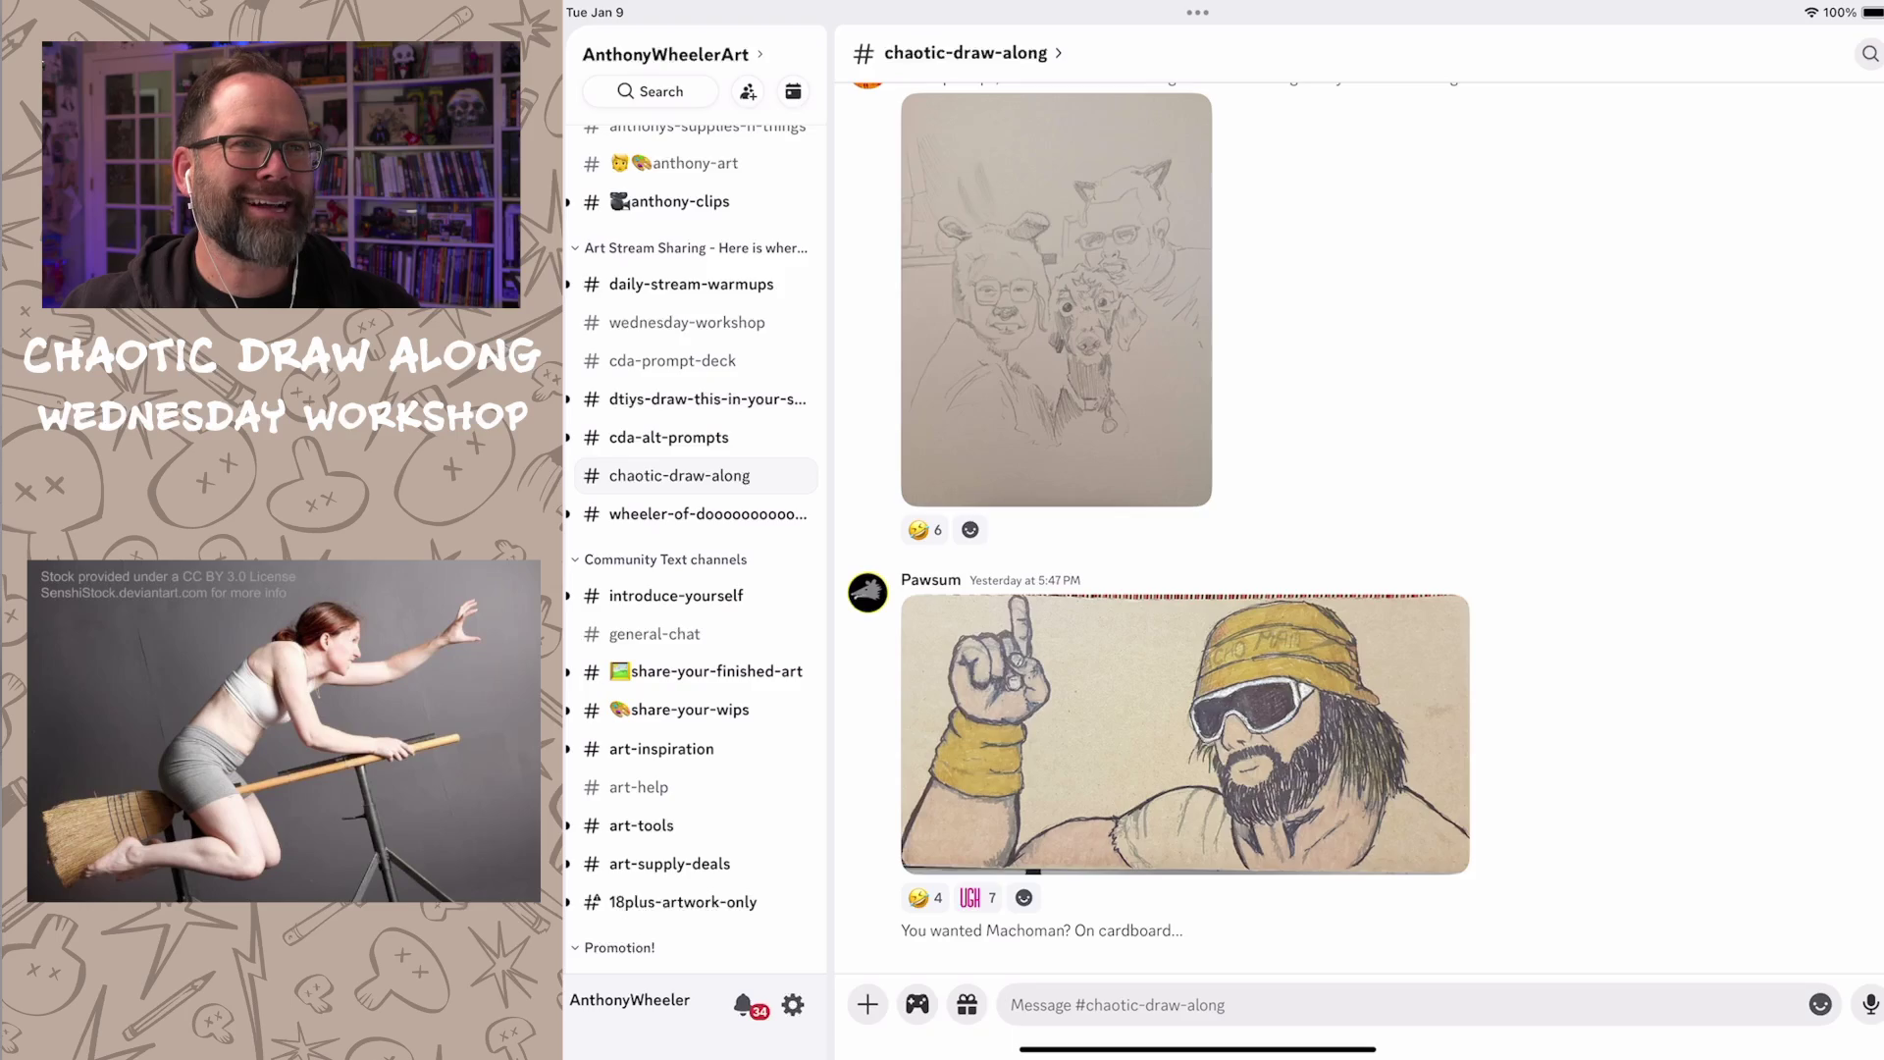
pyautogui.click(1185, 734)
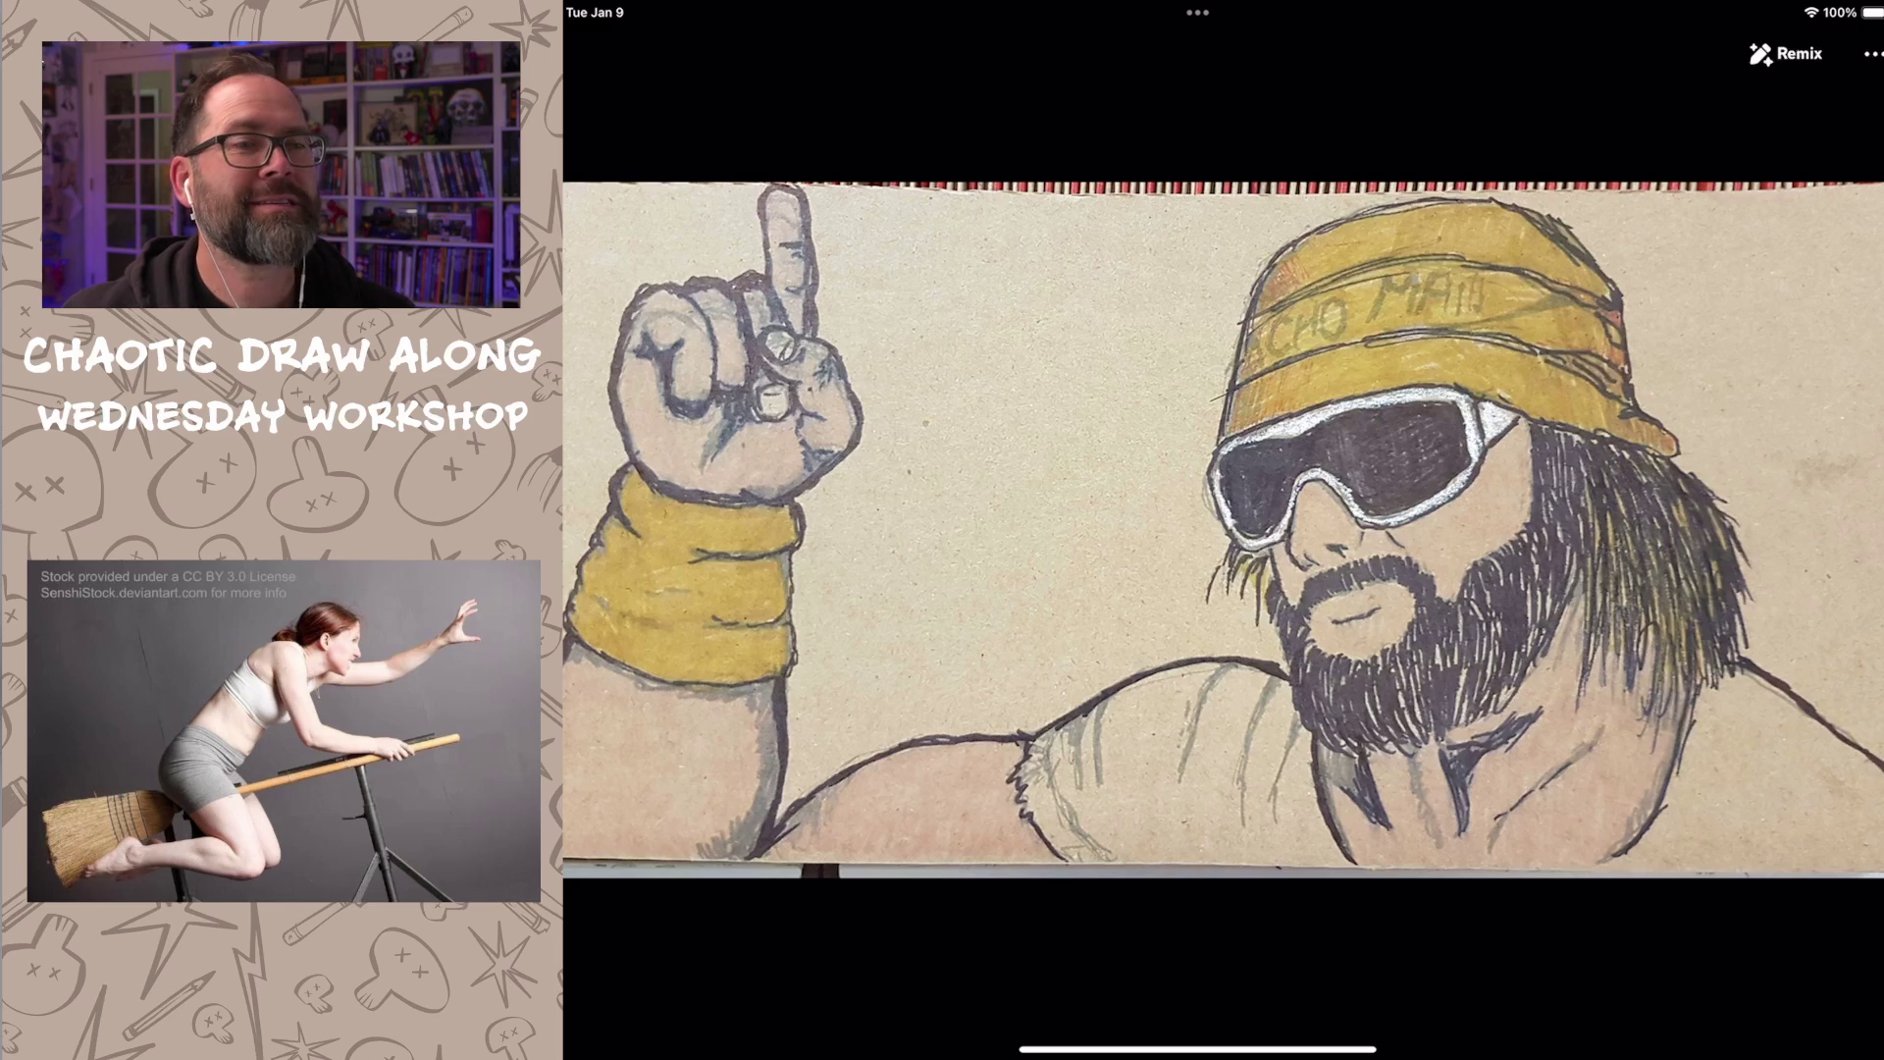
pyautogui.press('Escape')
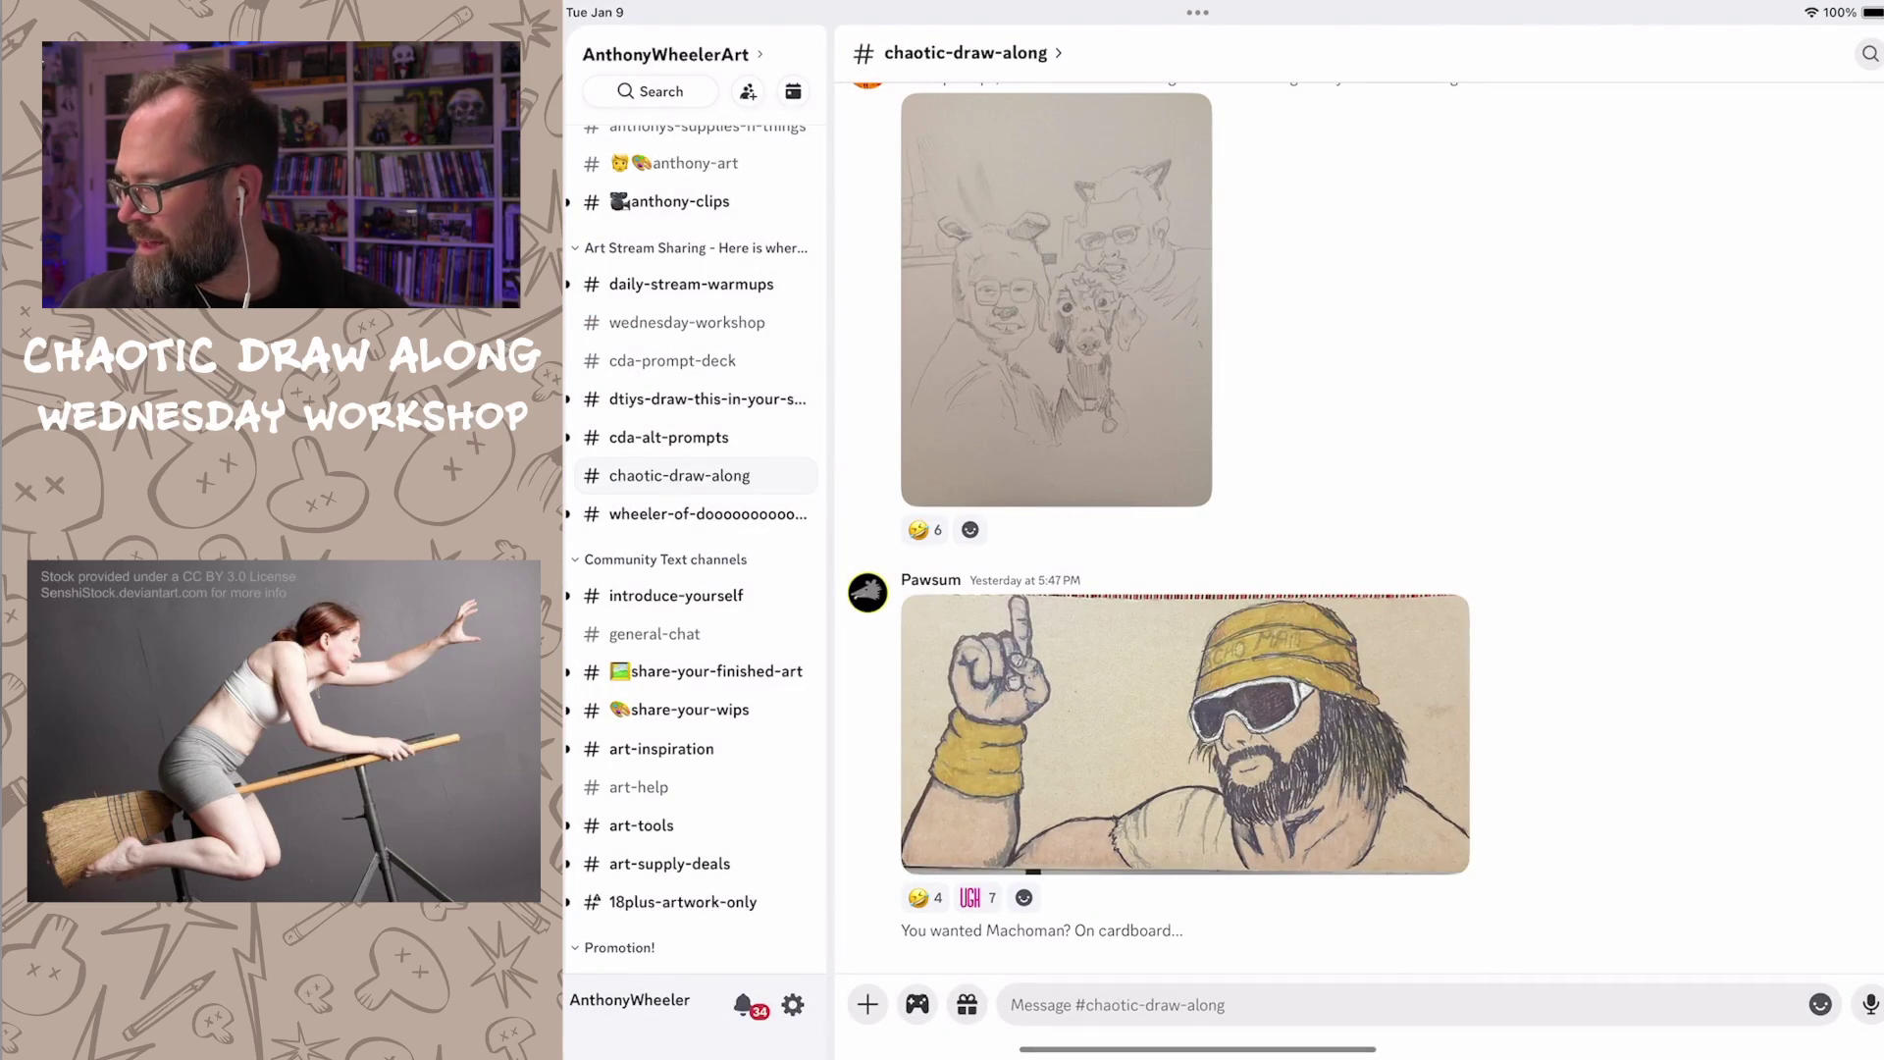
pyautogui.click(653, 634)
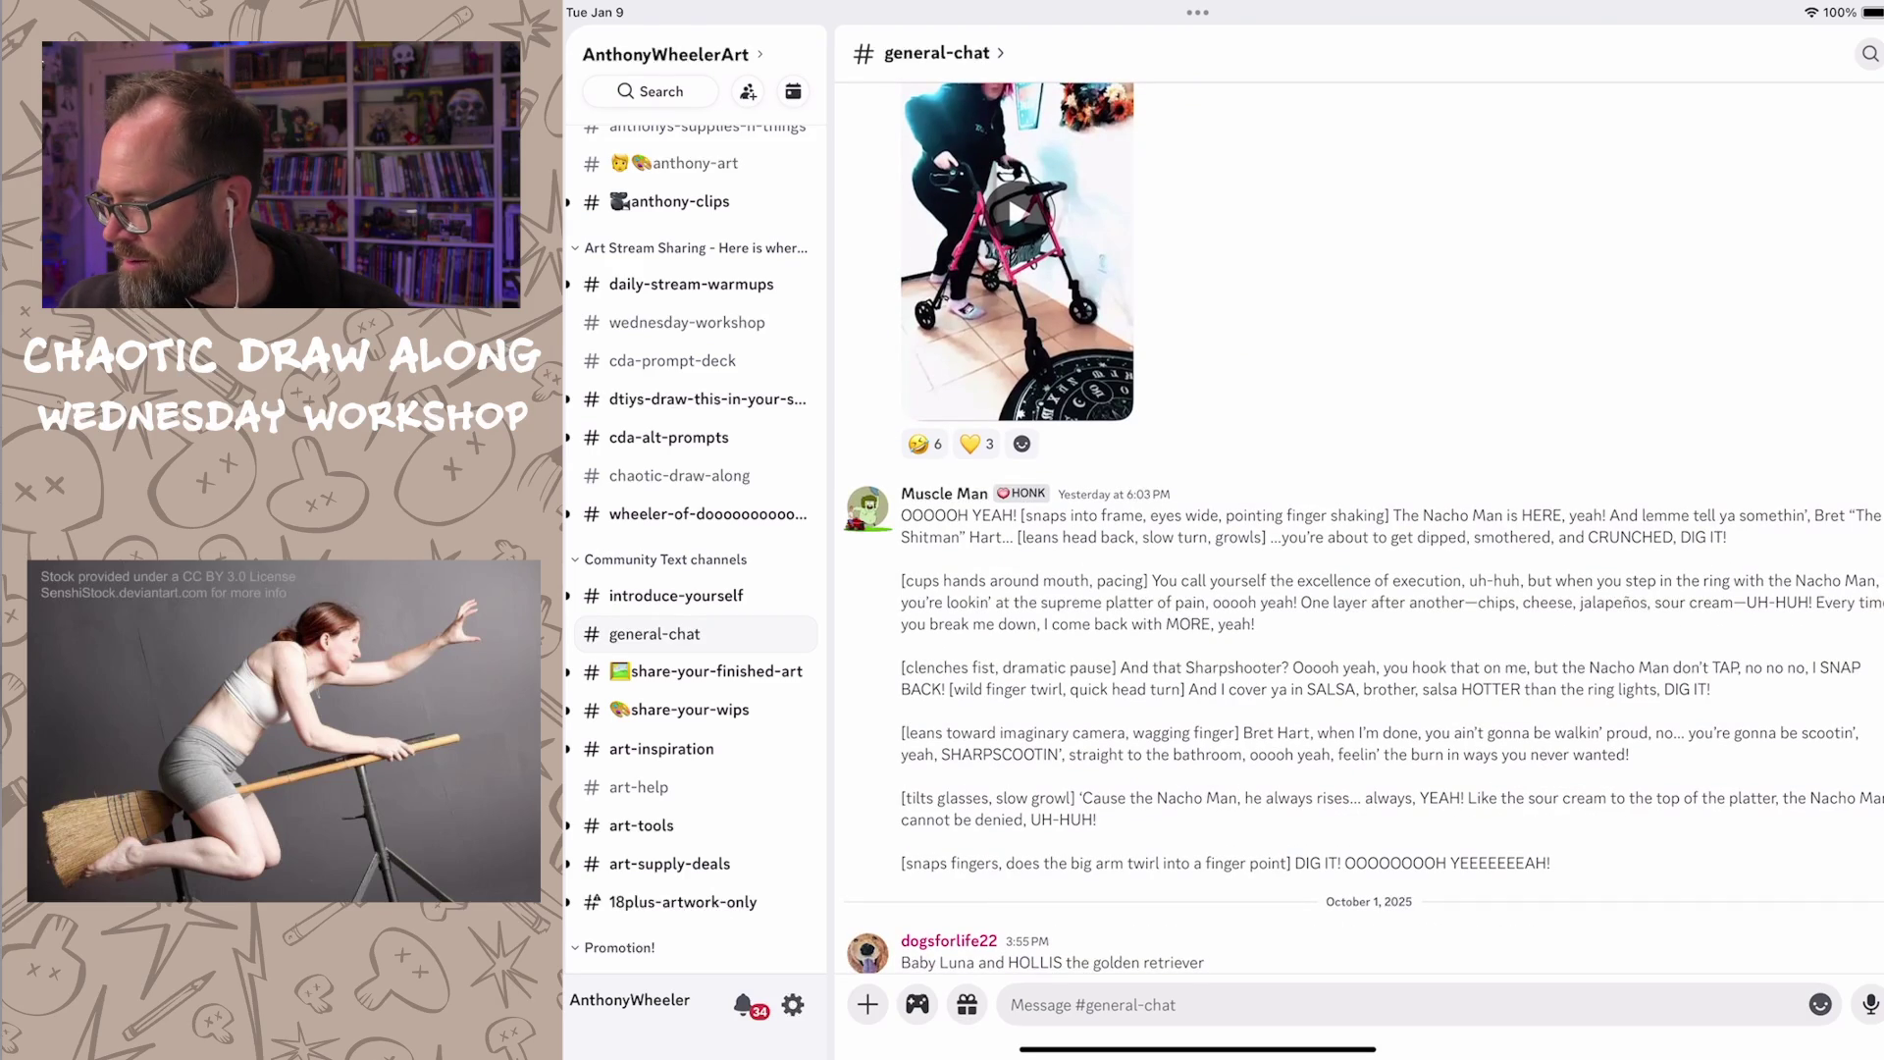
# Step: Play the member's pink-walker video from general-chat in the fullscreen player
pyautogui.click(868, 508)
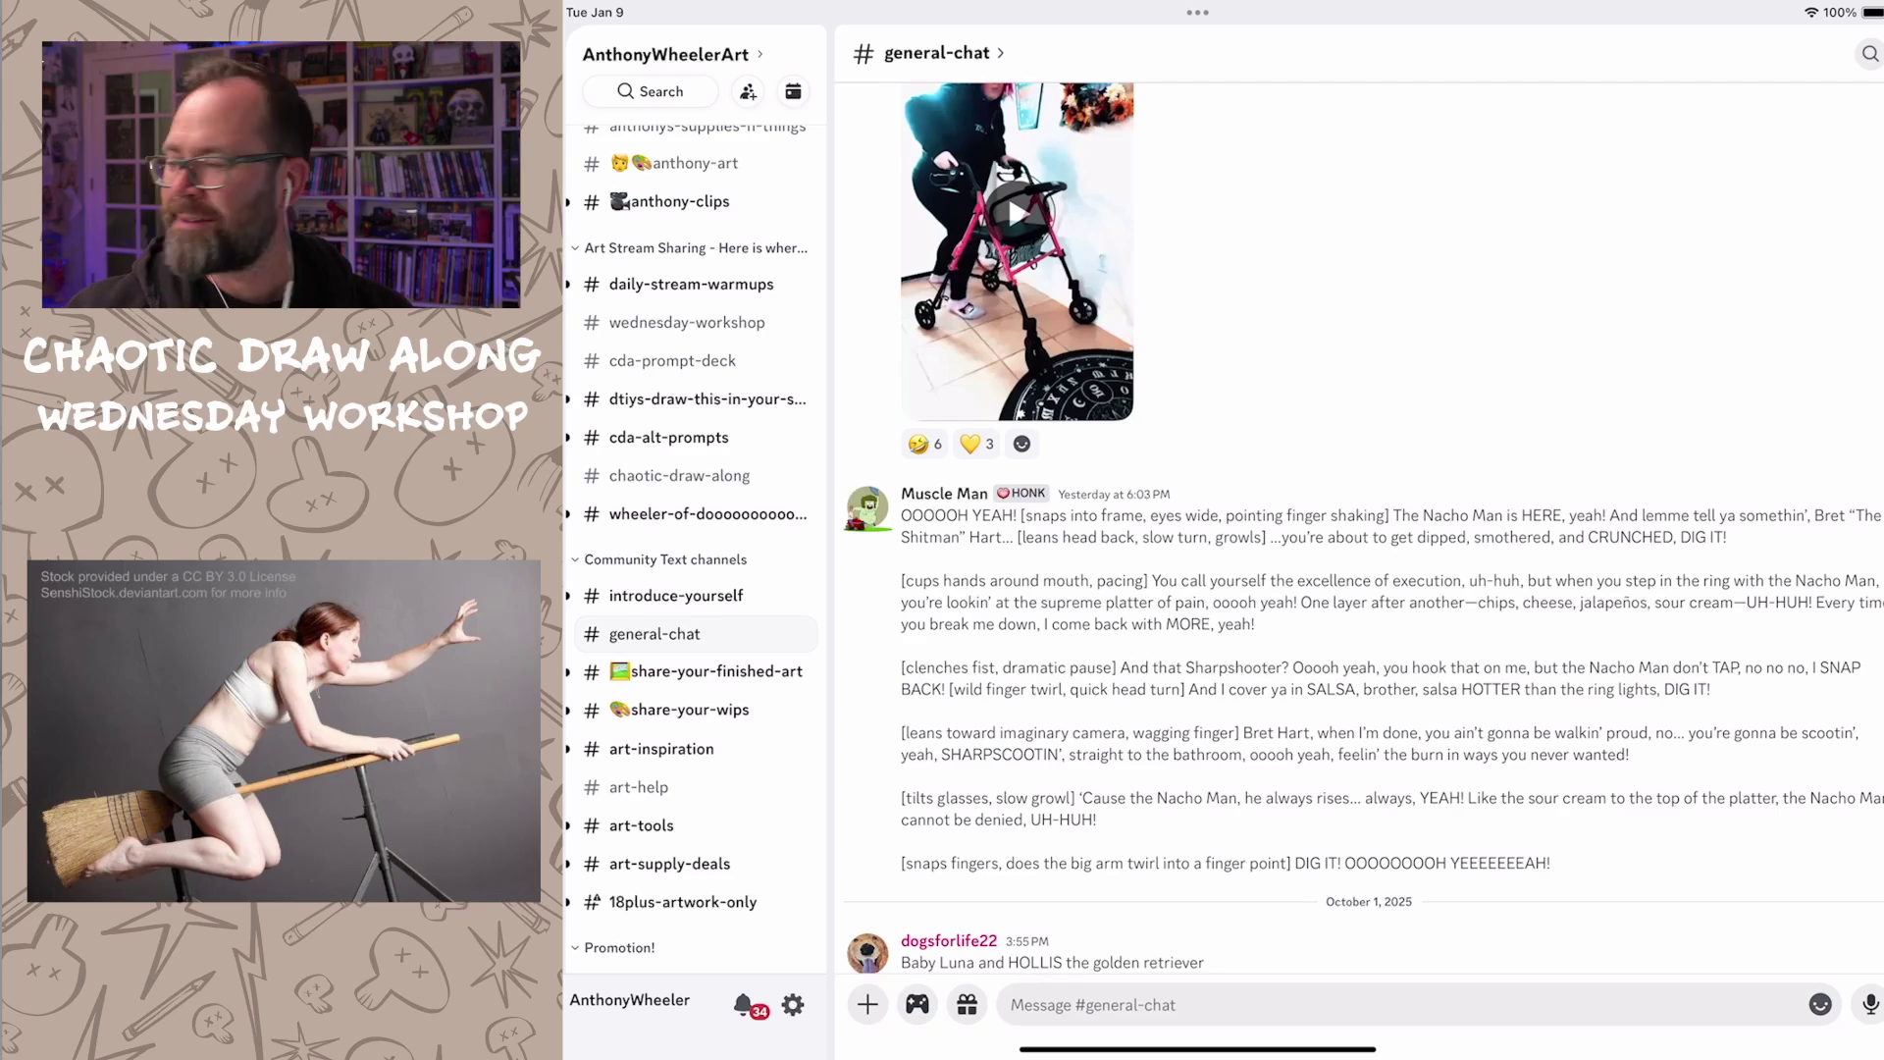
pyautogui.scroll(5, 1355, 530)
pyautogui.click(1015, 689)
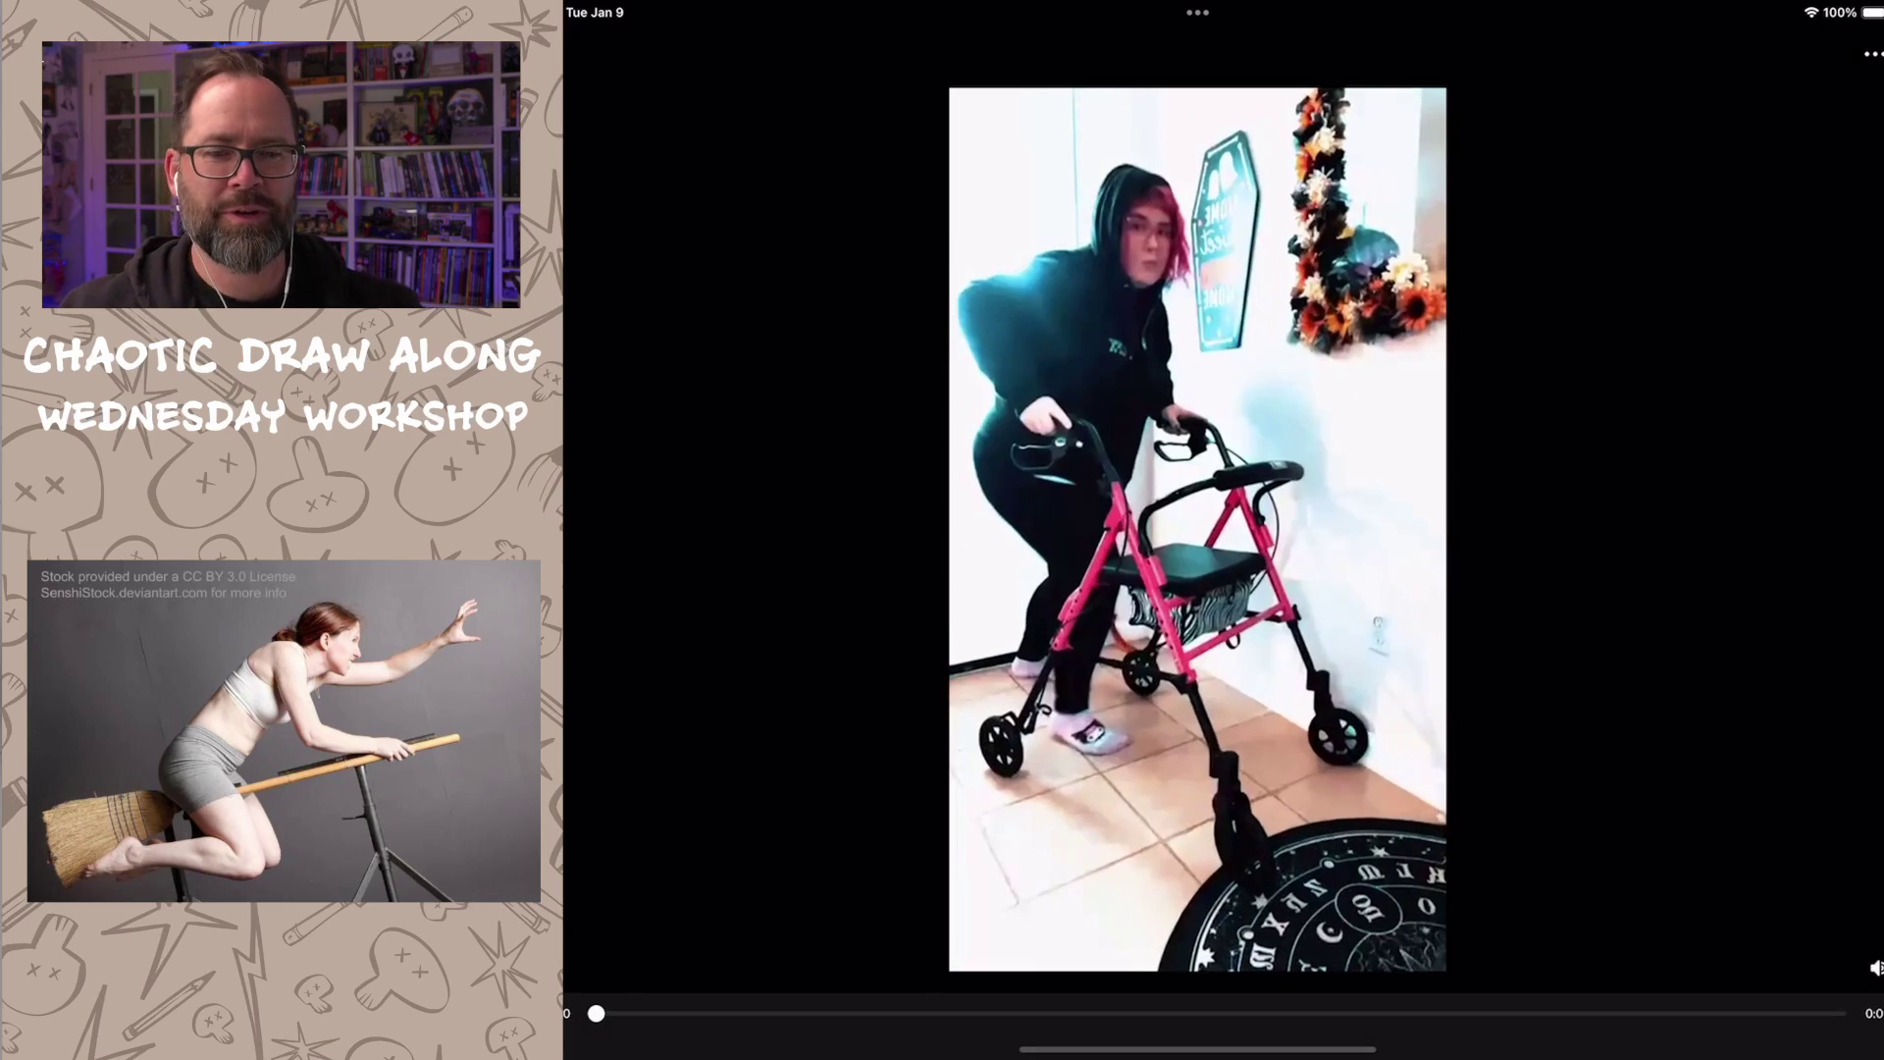
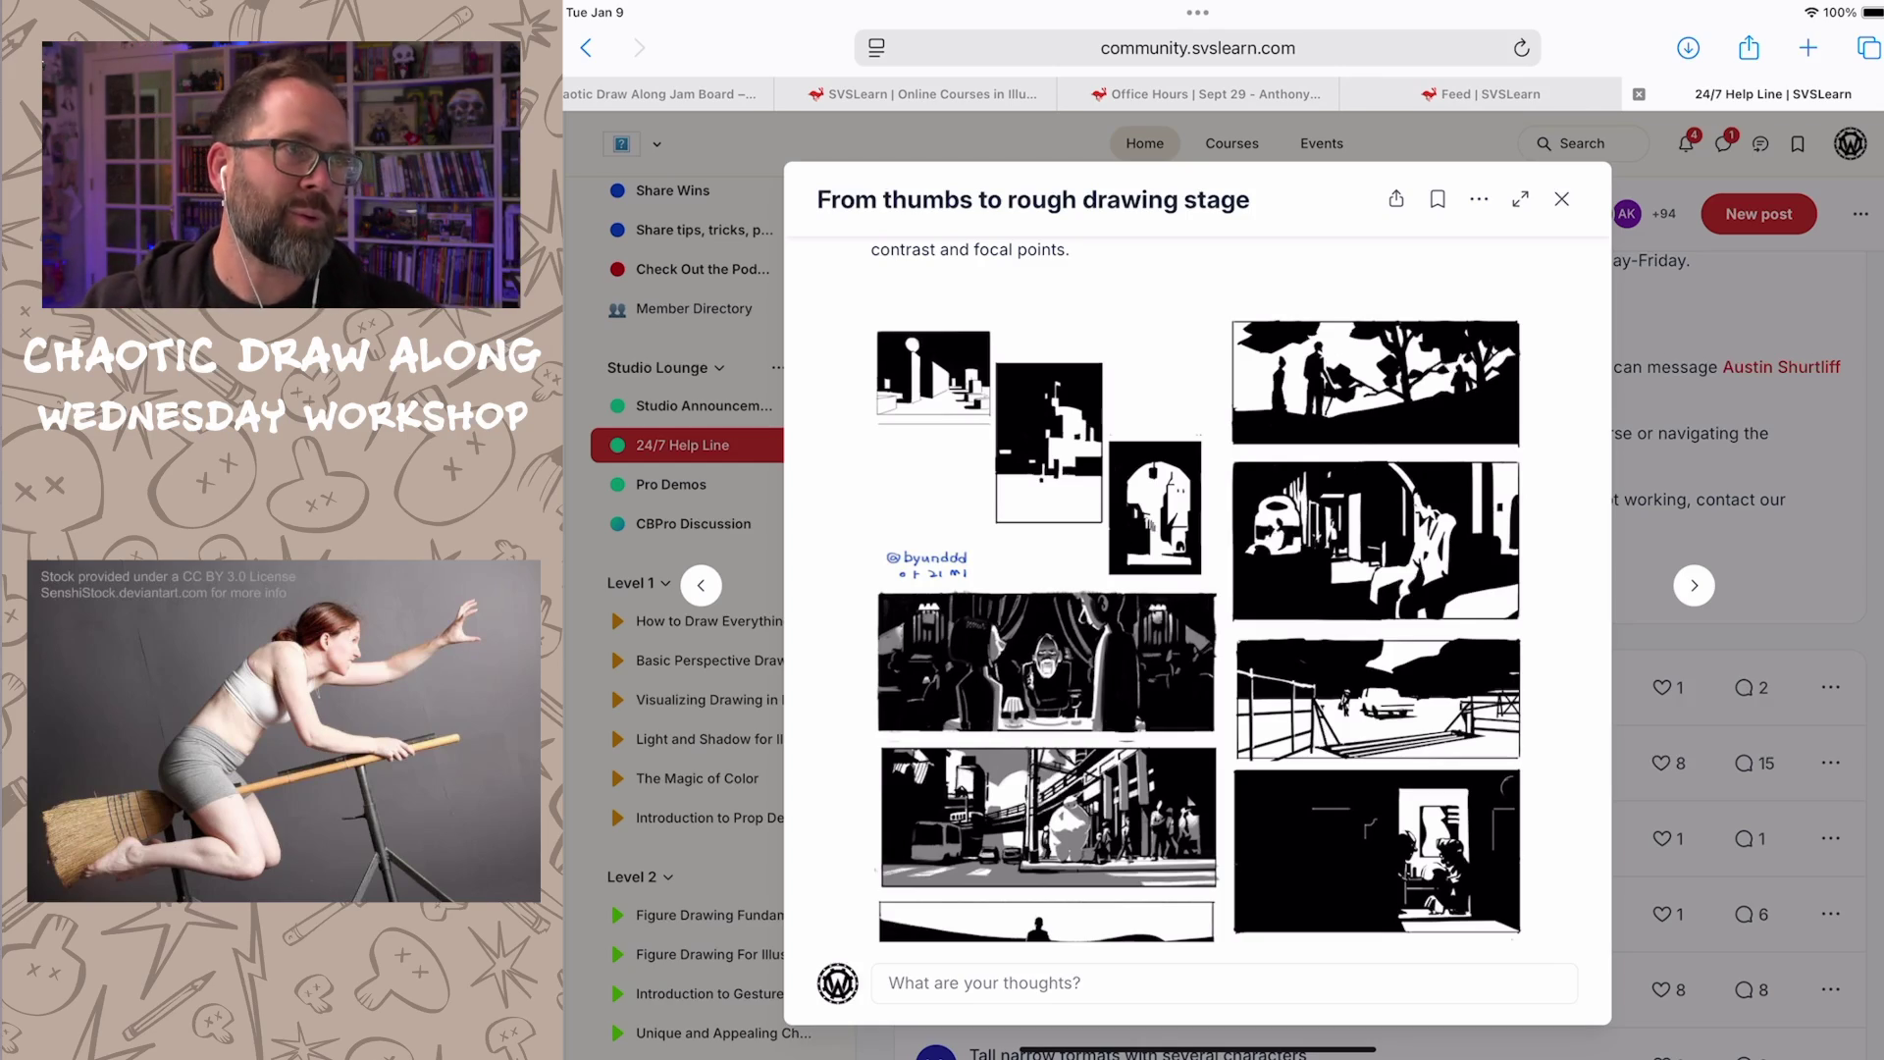
pyautogui.scroll(3, 1221, 589)
pyautogui.scroll(3, 1061, 590)
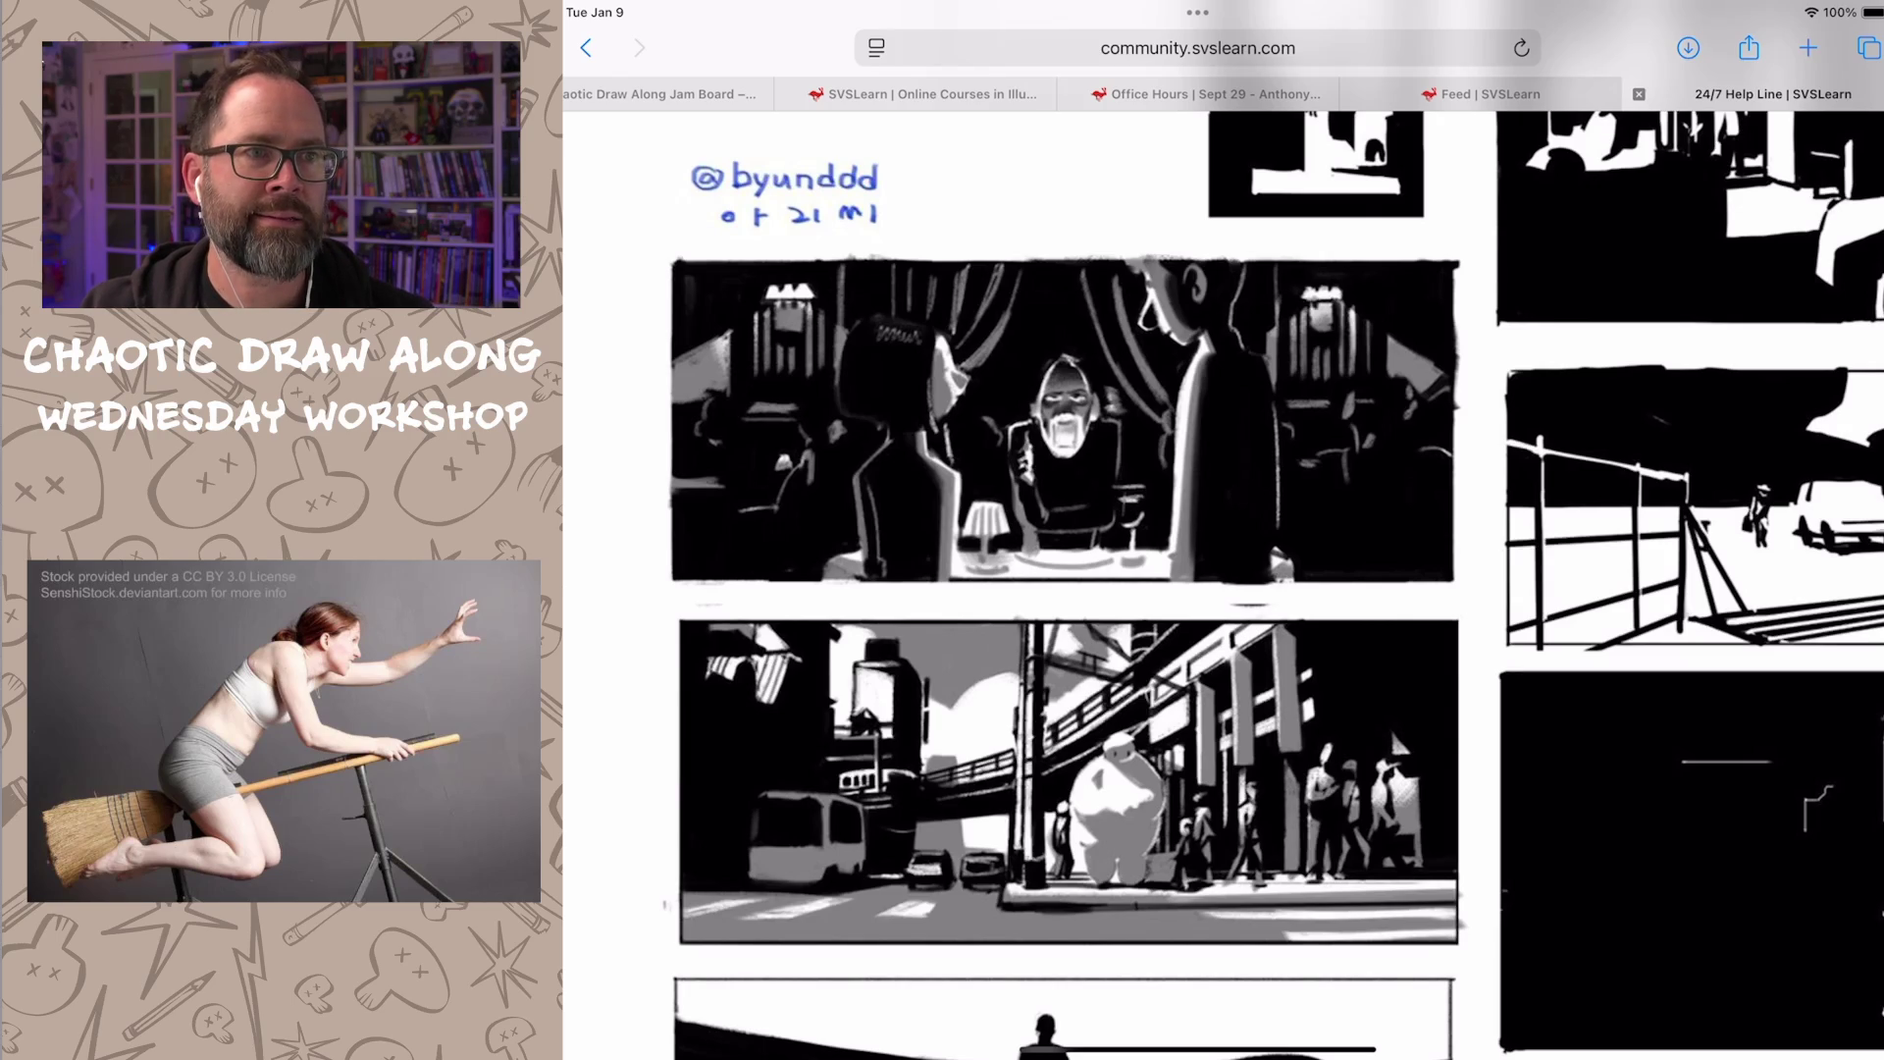
pyautogui.hscroll(3, 1222, 590)
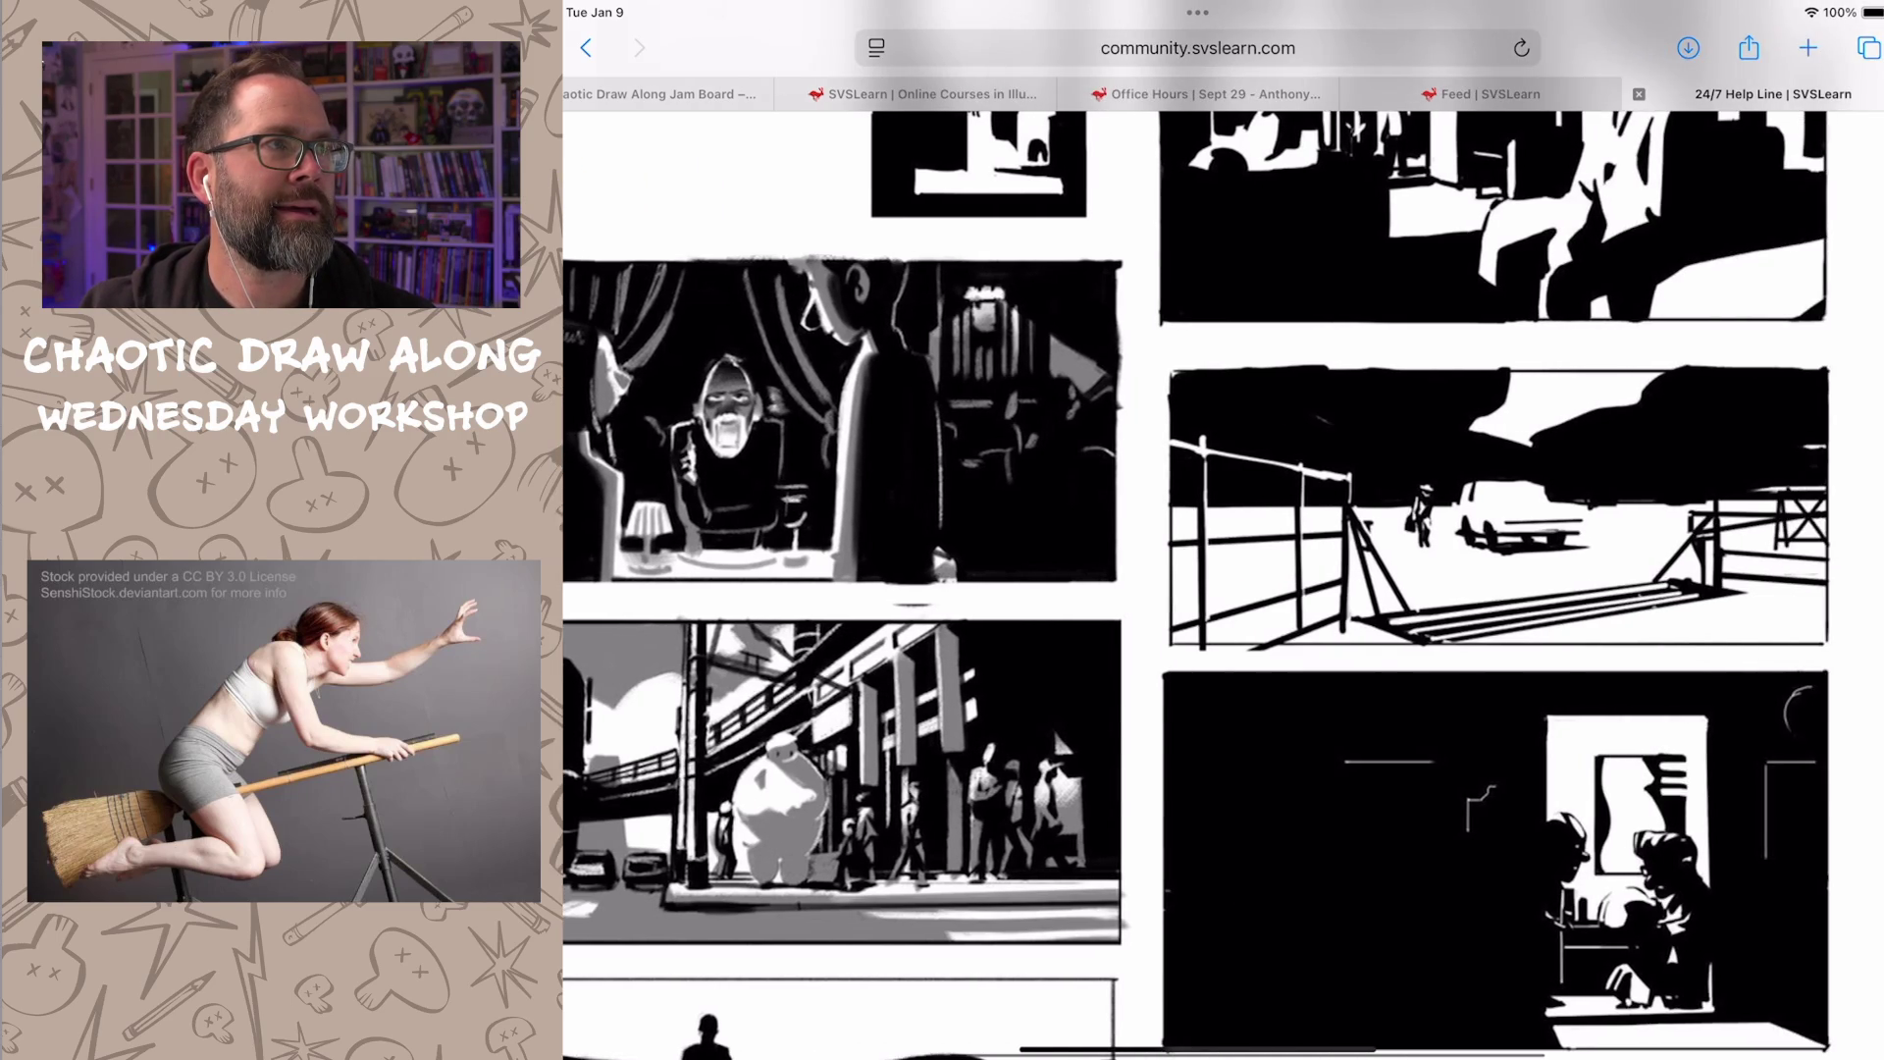
pyautogui.hscroll(3, 1222, 590)
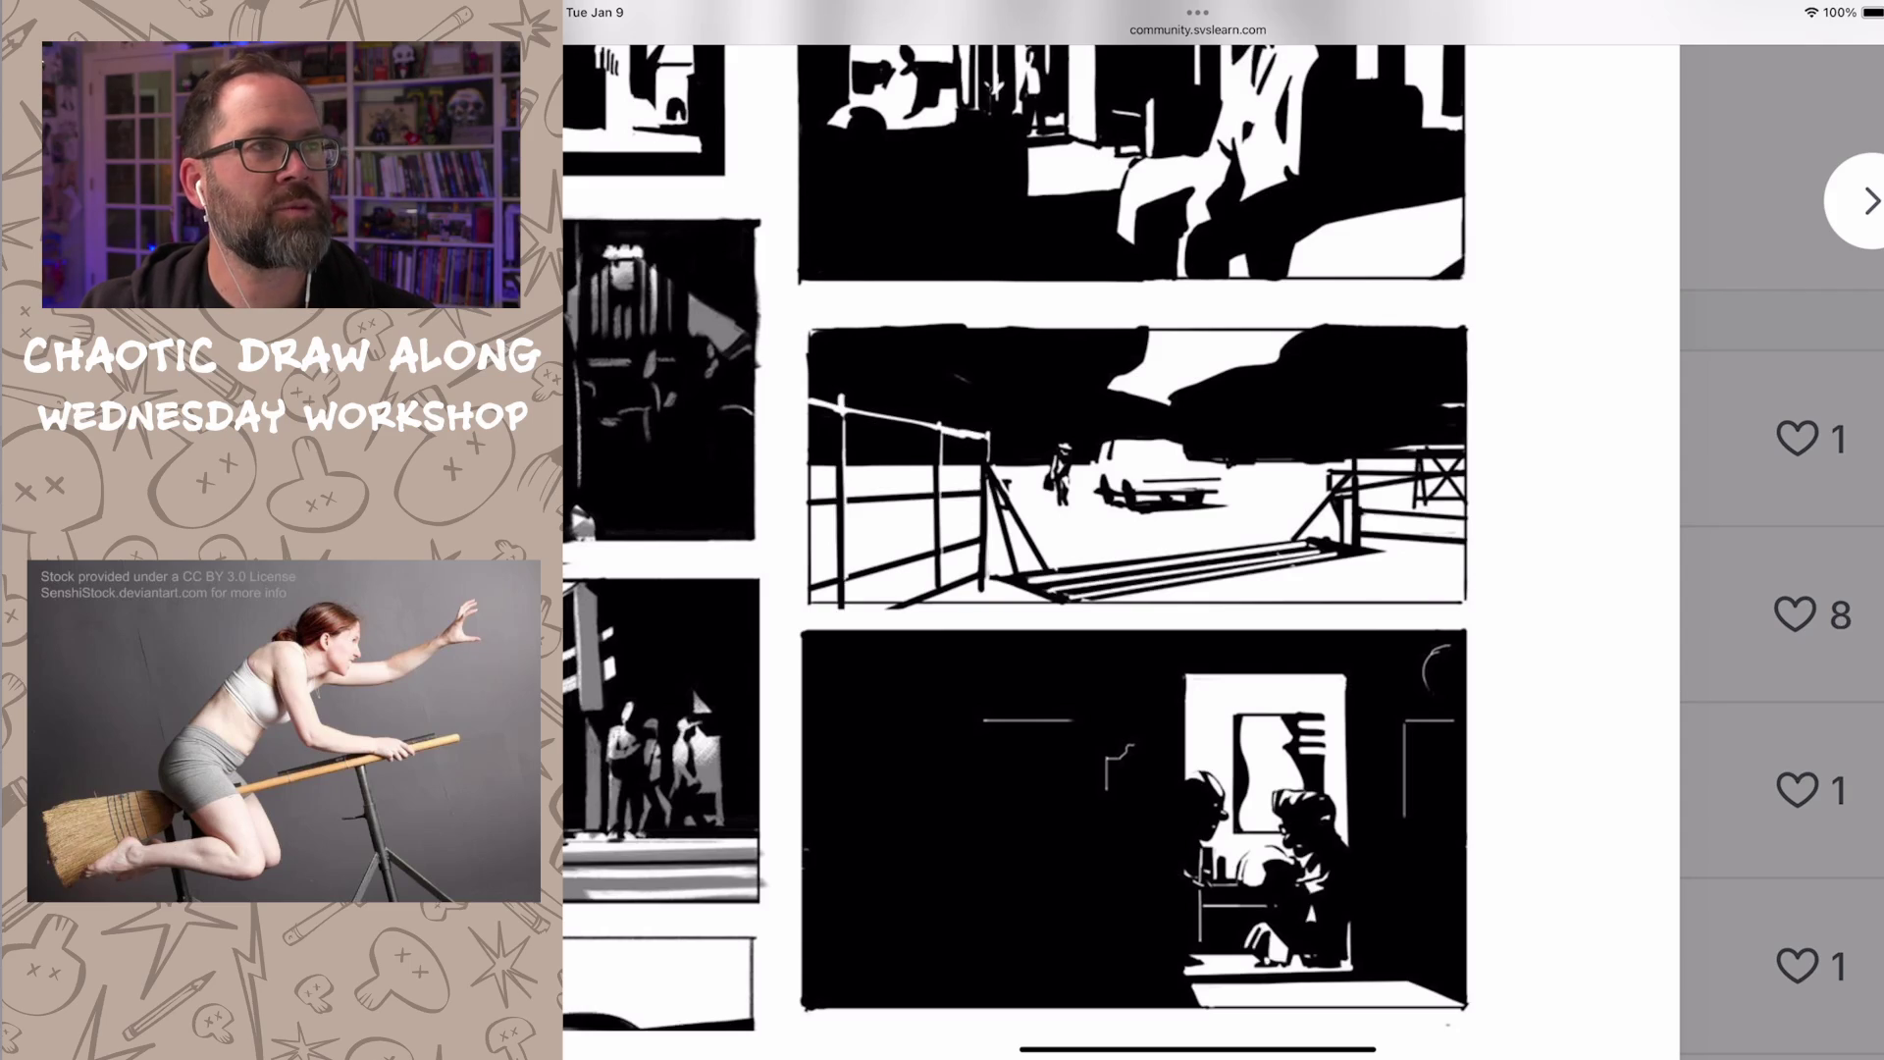
pyautogui.scroll(3, 1016, 529)
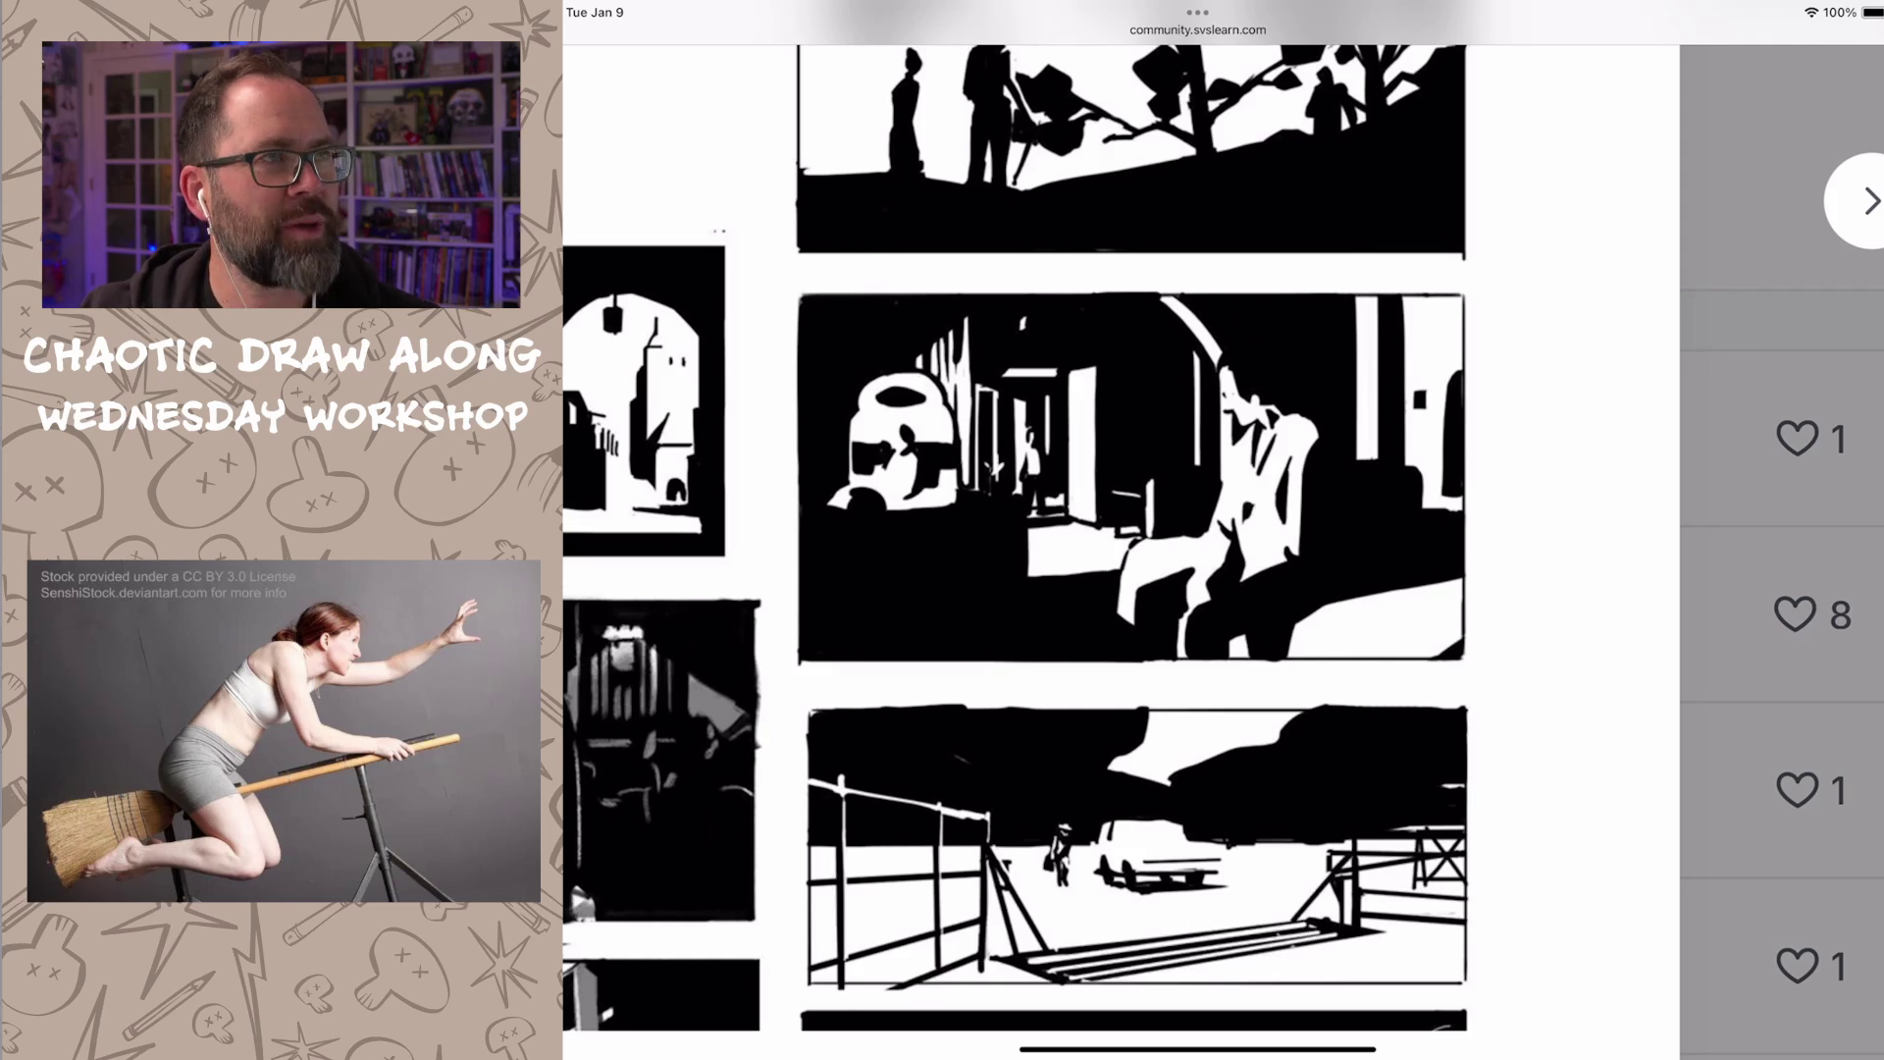
pyautogui.scroll(2, 1119, 529)
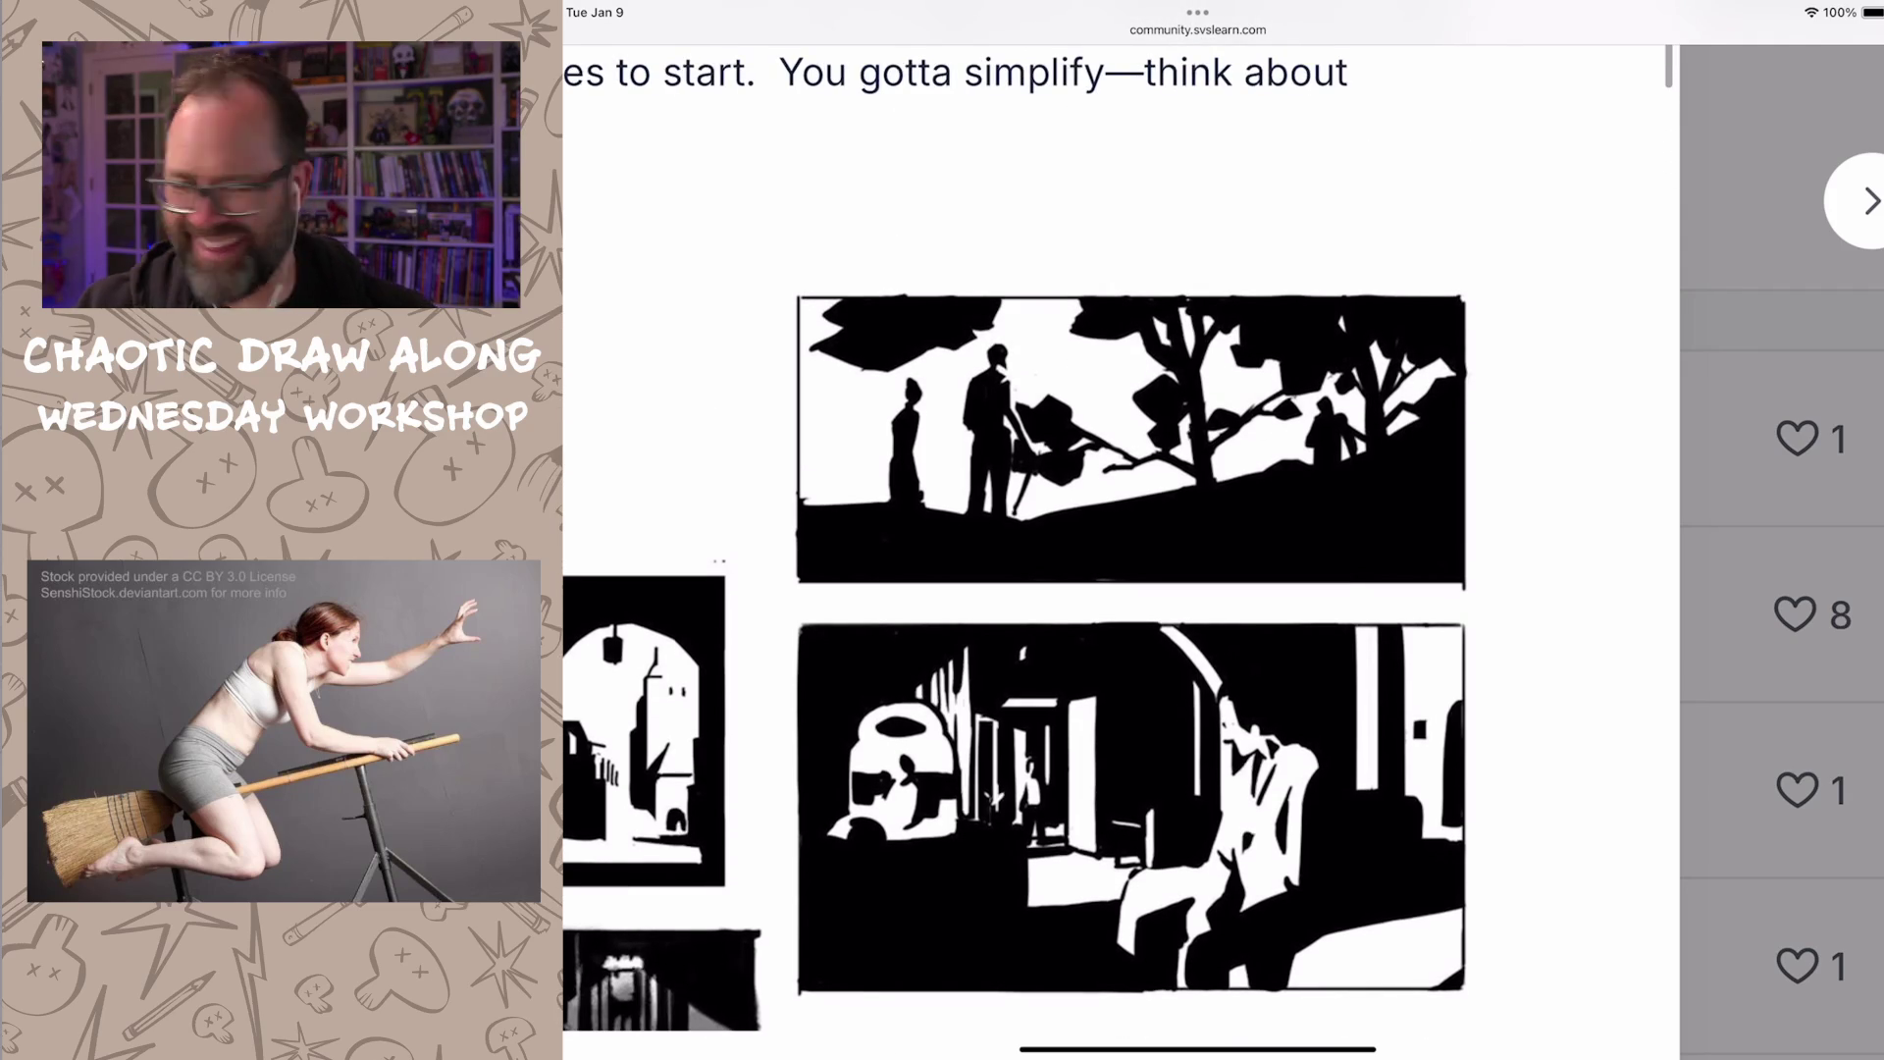